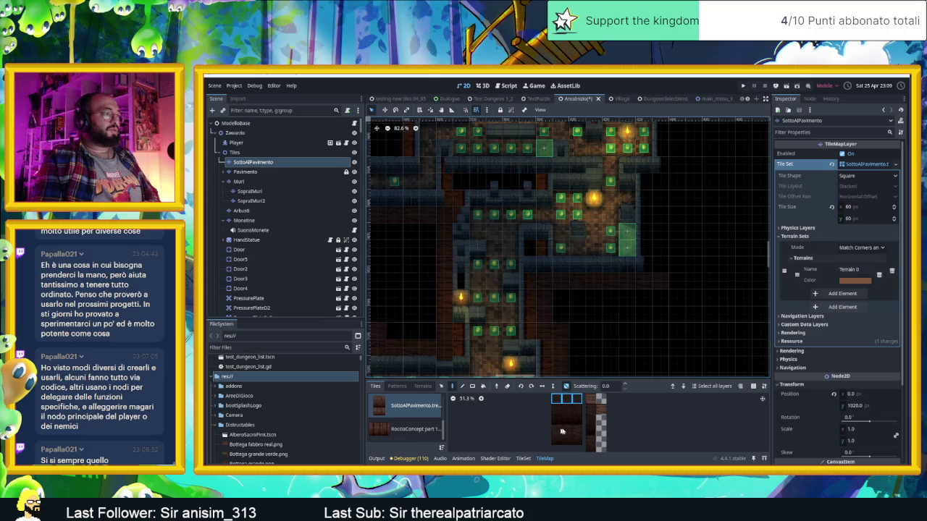
Erase the stray row of wooden floor tiles from the corridor.
{"action": "left_click_drag", "start_coordinate": [574, 430], "coordinate": [555, 430]}
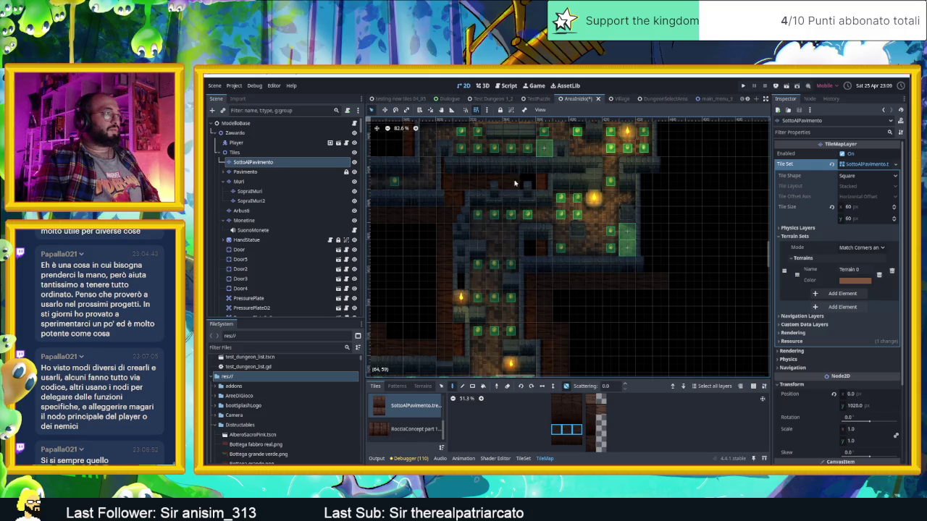
{"action": "scroll", "coordinate": [563, 189], "scroll_direction": "up", "scroll_amount": 10}
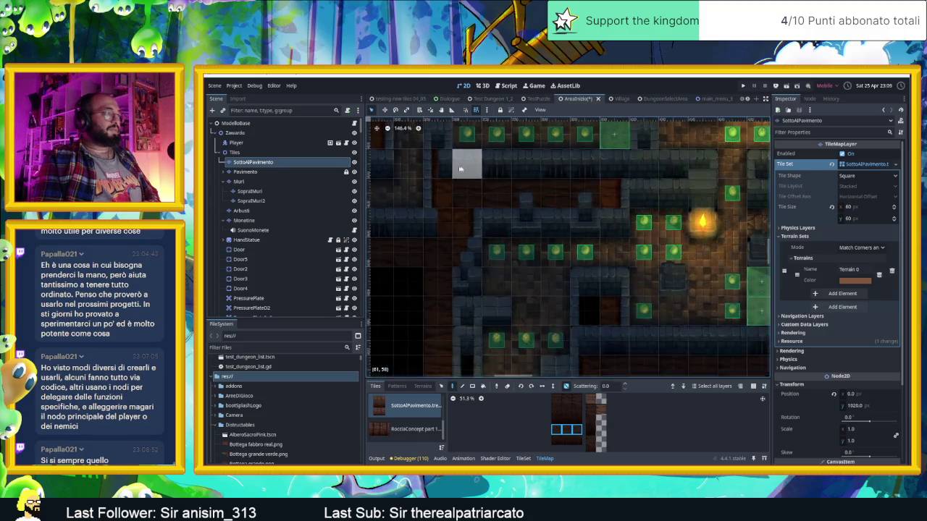
{"action": "scroll", "coordinate": [563, 189], "scroll_direction": "down", "scroll_amount": 3}
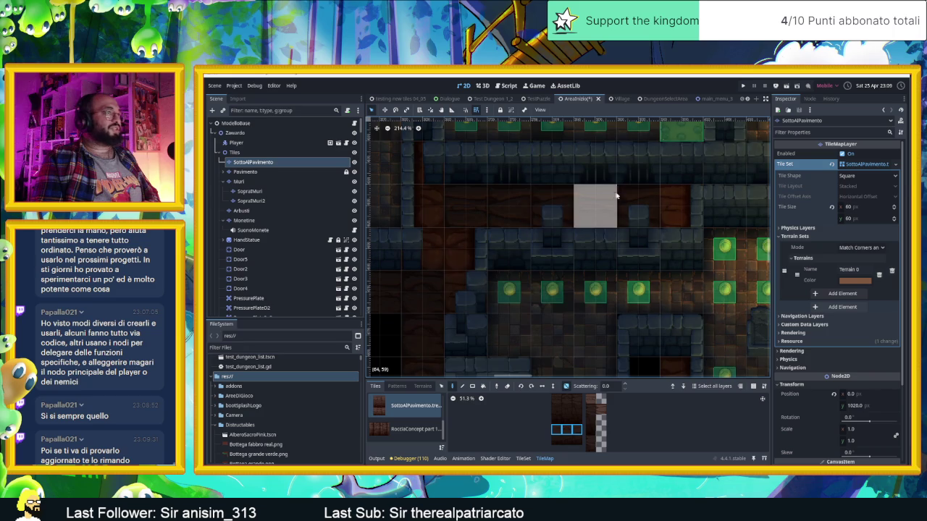
{"action": "mouse_move", "coordinate": [634, 194]}
{"action": "left_mouse_down"}
{"action": "mouse_move", "coordinate": [484, 201]}
{"action": "mouse_move", "coordinate": [493, 250]}
{"action": "left_mouse_up"}
Paint a row of brown RocciaConcept part 1 floor tiles across the gap.
{"action": "left_click", "coordinate": [409, 431]}
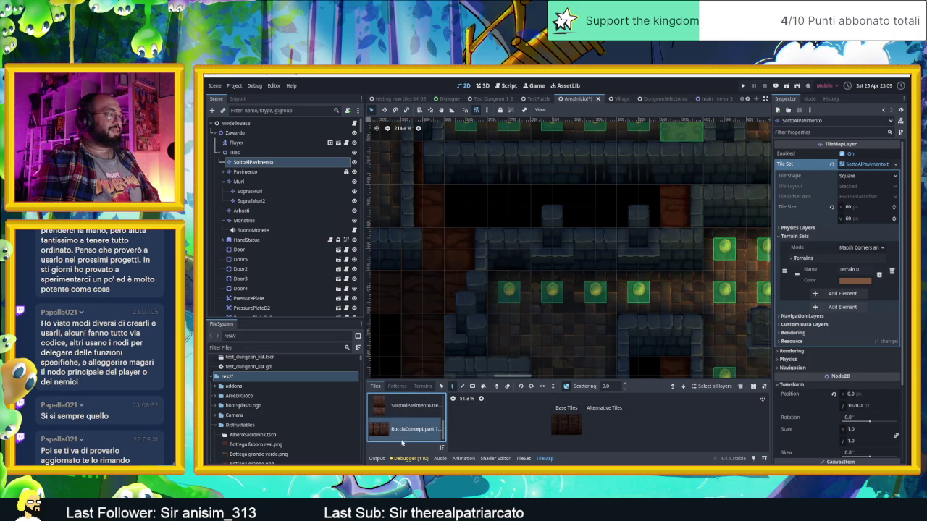
{"action": "left_click", "coordinate": [557, 430]}
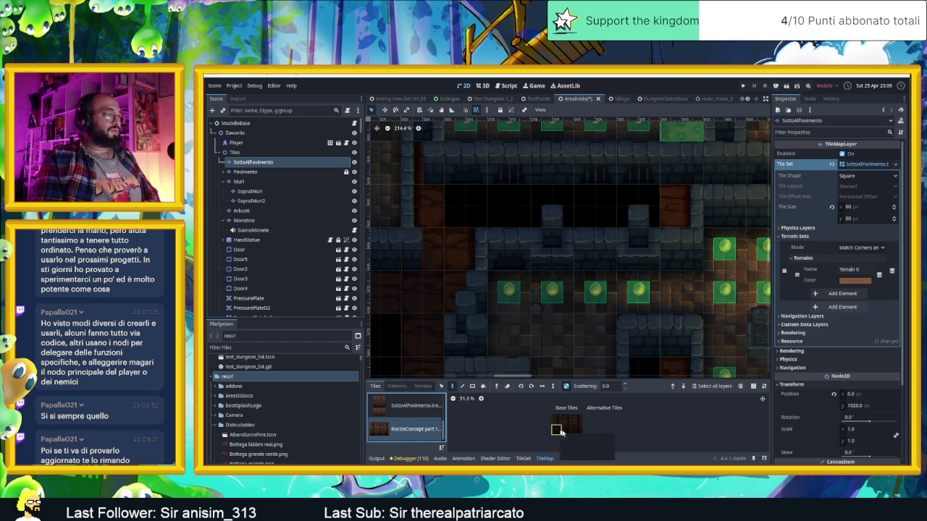
{"action": "left_click_drag", "start_coordinate": [453, 207], "coordinate": [625, 212]}
{"action": "scroll", "coordinate": [555, 287], "scroll_direction": "down", "scroll_amount": 2}
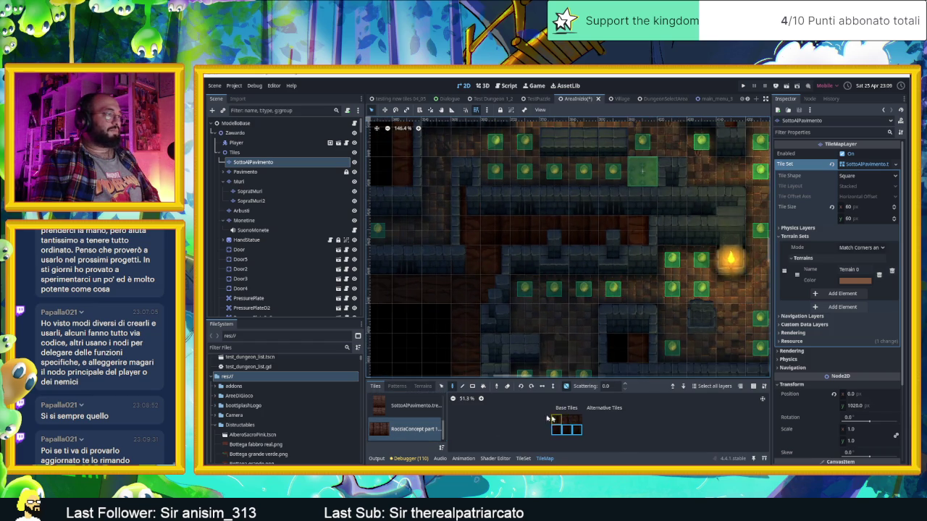
Repaint the corridor row with the light SottoAlPavimento floor tile.
{"action": "left_click", "coordinate": [413, 406]}
{"action": "left_click", "coordinate": [567, 401]}
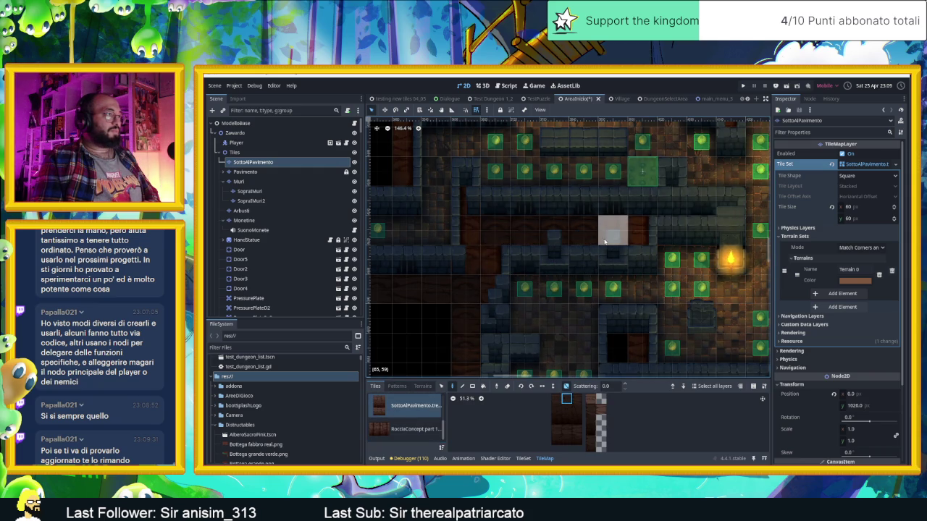
{"action": "left_click", "coordinate": [556, 409]}
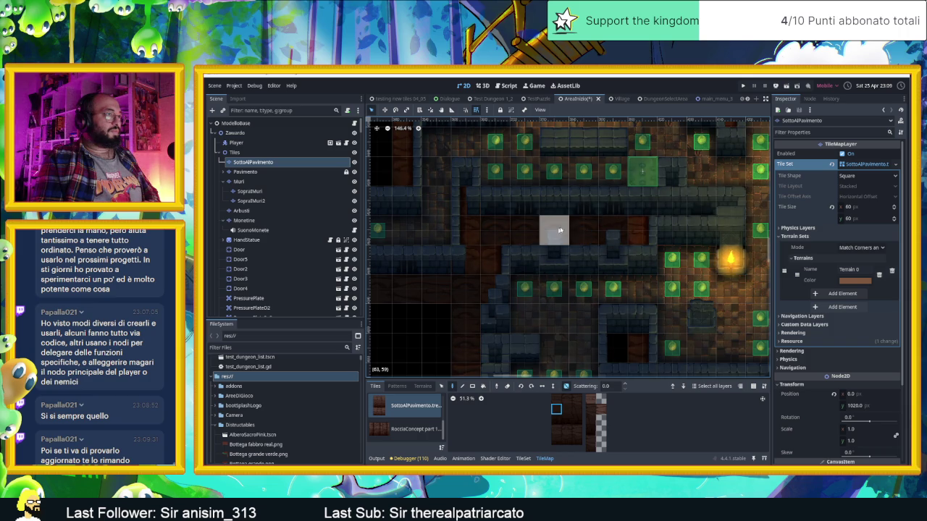
{"action": "left_click", "coordinate": [591, 399]}
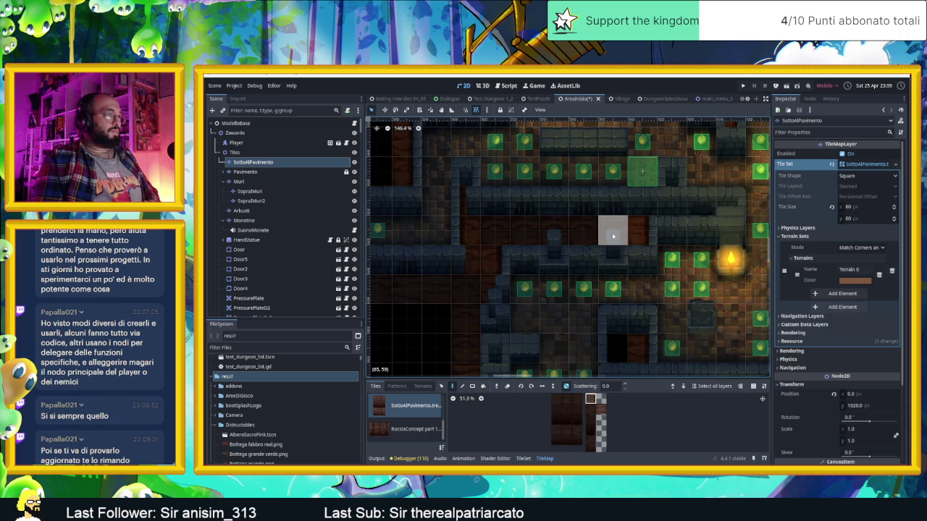
{"action": "left_click_drag", "start_coordinate": [565, 232], "coordinate": [484, 232]}
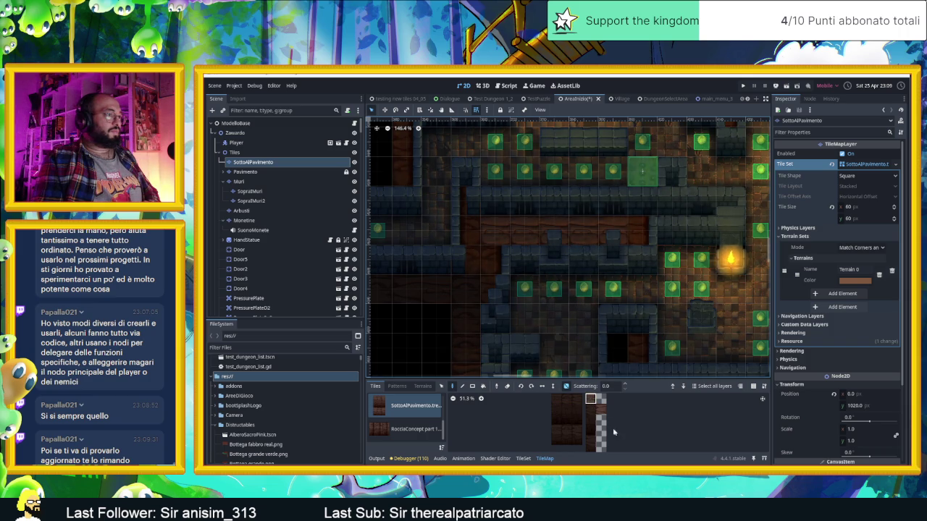
Pick the dark floor tile and save the AreaInizio scene.
{"action": "left_click", "coordinate": [599, 409]}
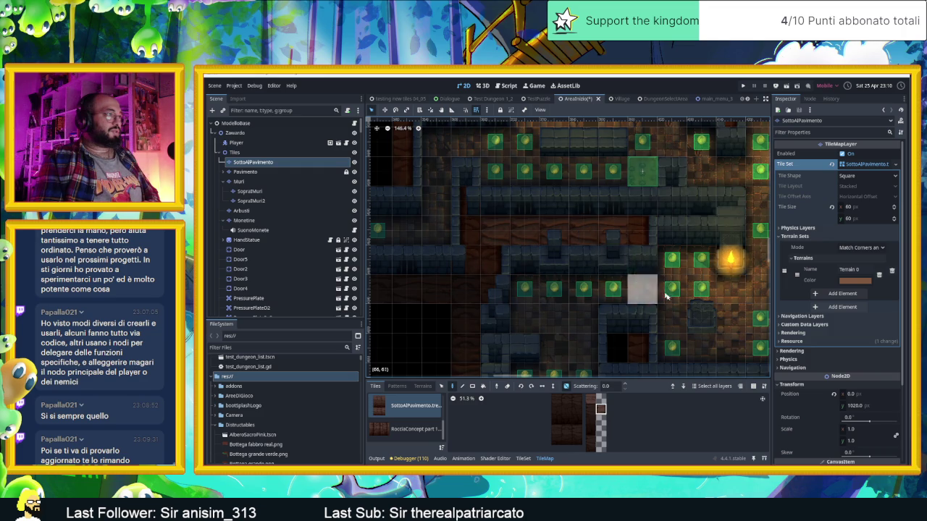
{"action": "scroll", "coordinate": [672, 311], "scroll_direction": "down", "scroll_amount": 2}
{"action": "scroll", "coordinate": [579, 297], "scroll_direction": "up", "scroll_amount": 2}
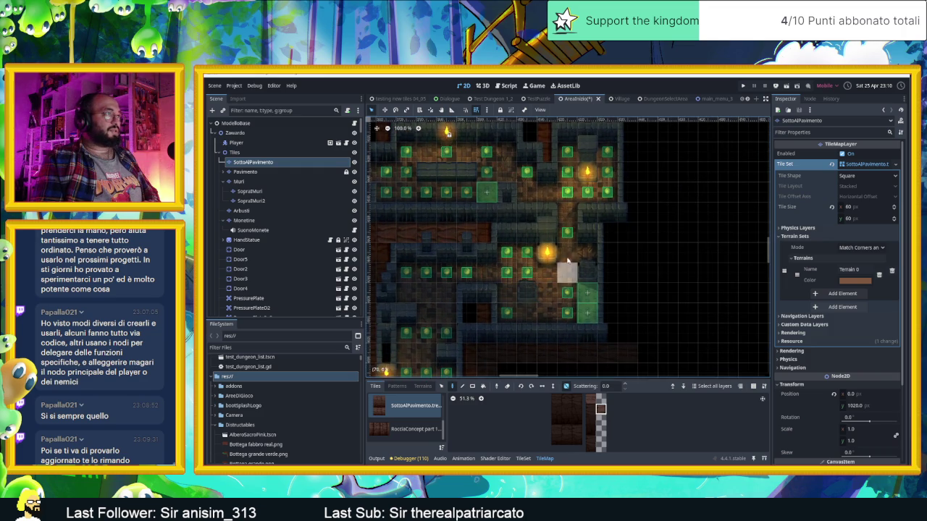
{"action": "scroll", "coordinate": [623, 304], "scroll_direction": "right", "scroll_amount": 3}
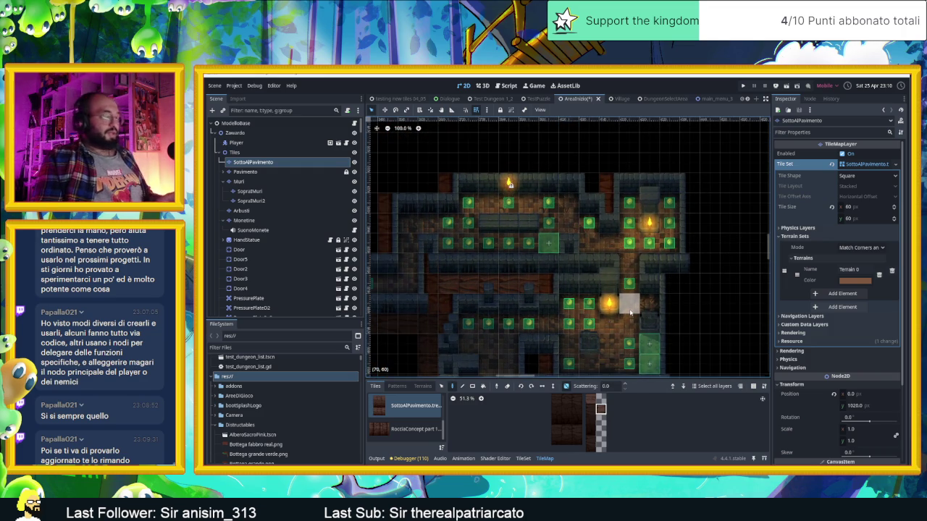
{"action": "key", "text": "ctrl+s"}
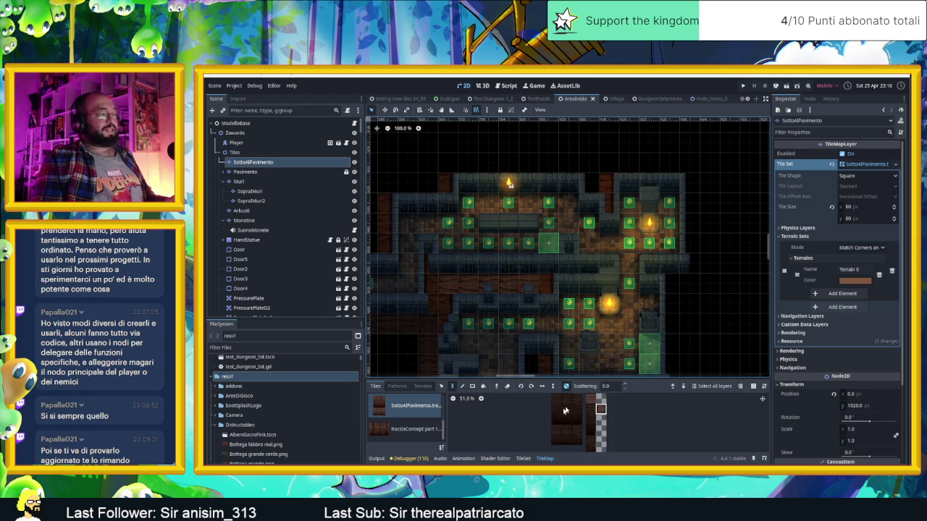
Paint a strip of three floor tiles along the top row and down the right edge.
{"action": "scroll", "coordinate": [577, 406], "scroll_direction": "up", "scroll_amount": 2}
{"action": "left_click_drag", "start_coordinate": [570, 422], "coordinate": [594, 427]}
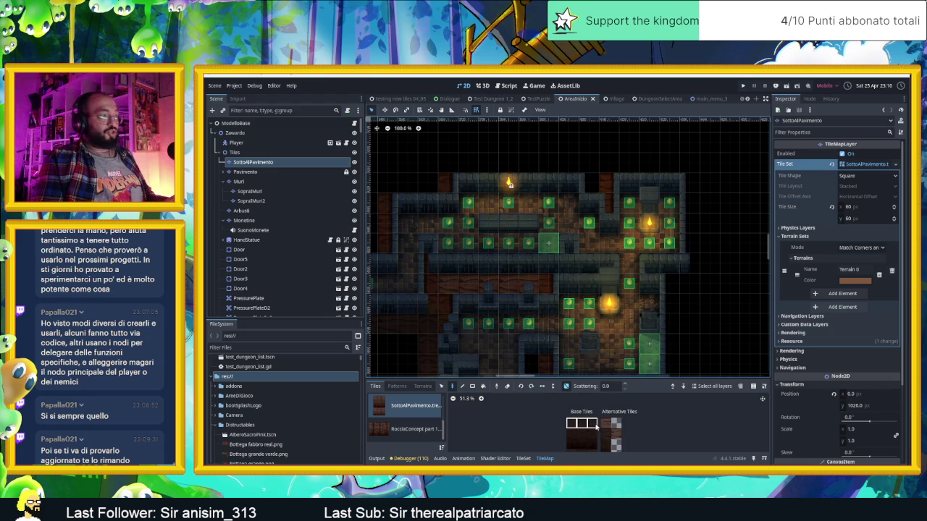
{"action": "left_click_drag", "start_coordinate": [451, 167], "coordinate": [590, 164]}
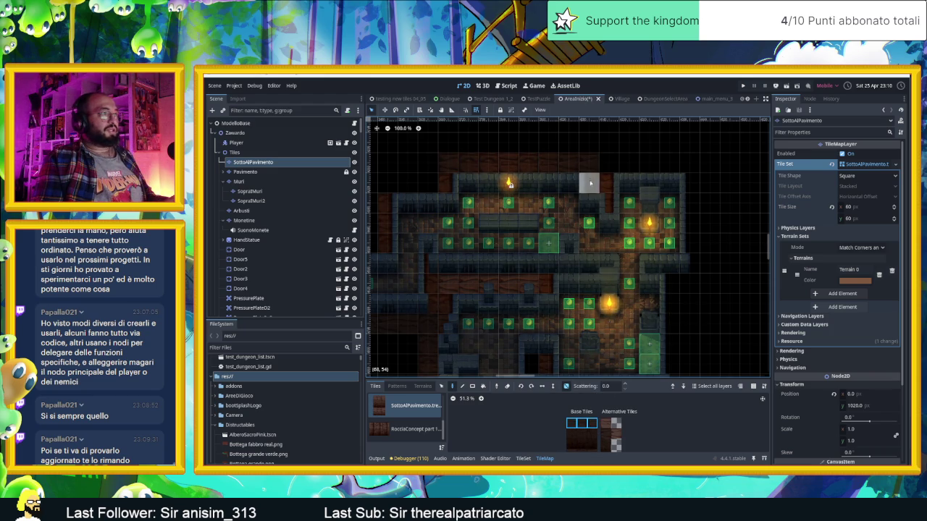
{"action": "mouse_move", "coordinate": [678, 155]}
{"action": "left_mouse_down"}
{"action": "mouse_move", "coordinate": [691, 163]}
{"action": "mouse_move", "coordinate": [694, 265]}
{"action": "left_mouse_up"}
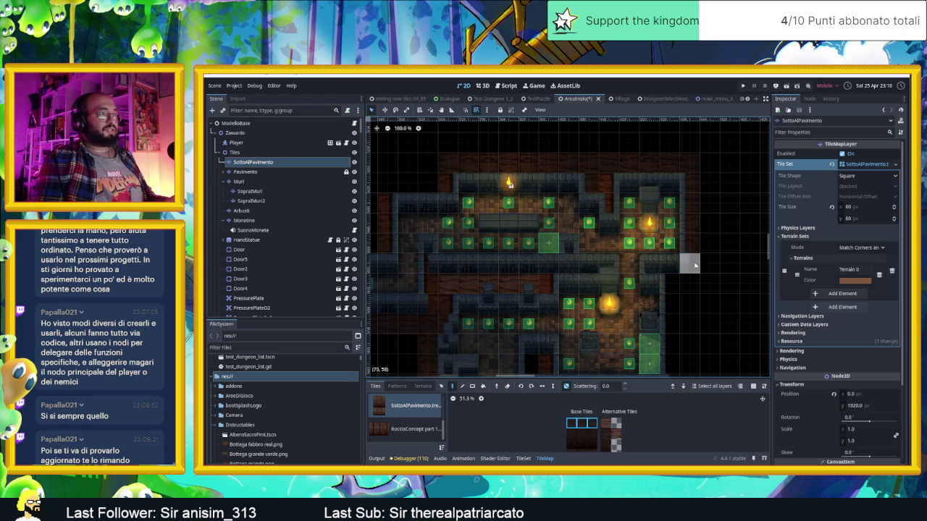
Select three RocciaConcept part 1 rock tiles, then open the 'test icona titolo' scene.
{"action": "scroll", "coordinate": [652, 297], "scroll_direction": "down", "scroll_amount": 2}
{"action": "scroll", "coordinate": [652, 297], "scroll_direction": "right", "scroll_amount": 2}
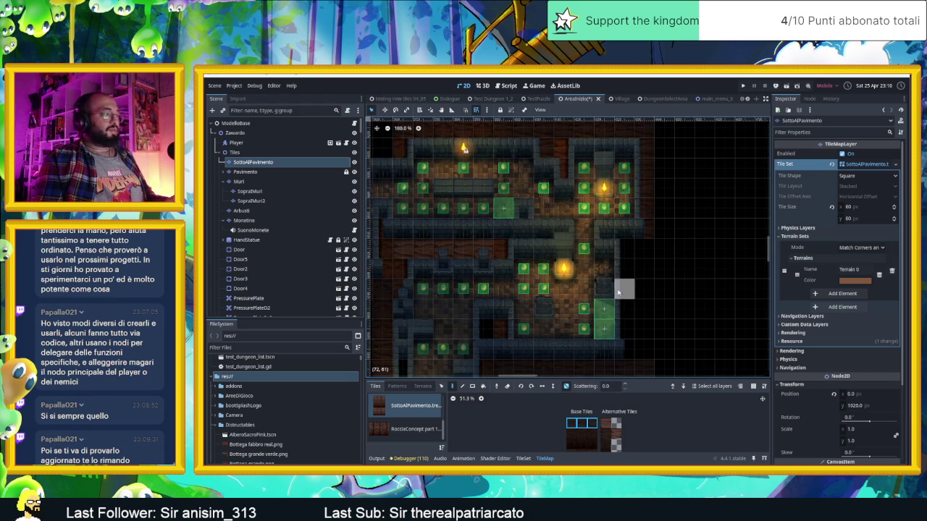
{"action": "left_click", "coordinate": [389, 431]}
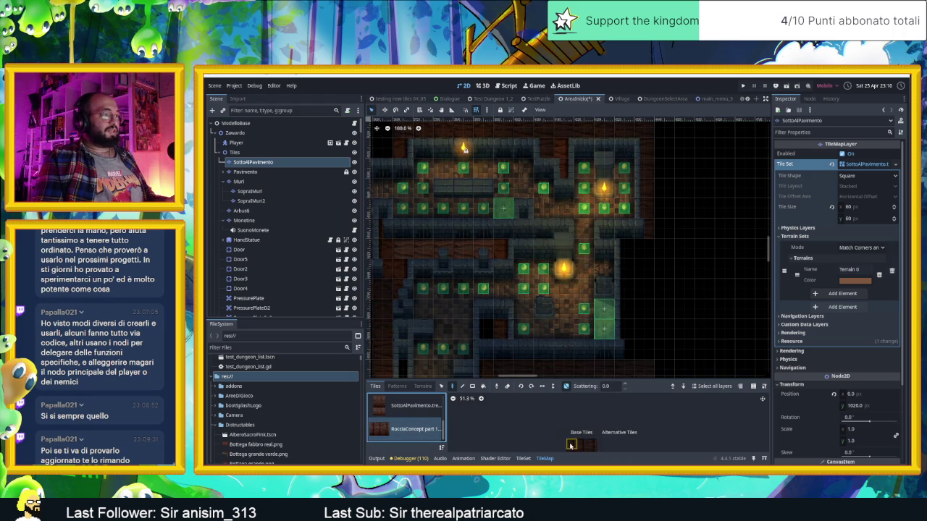
{"action": "left_click_drag", "start_coordinate": [572, 446], "coordinate": [599, 445]}
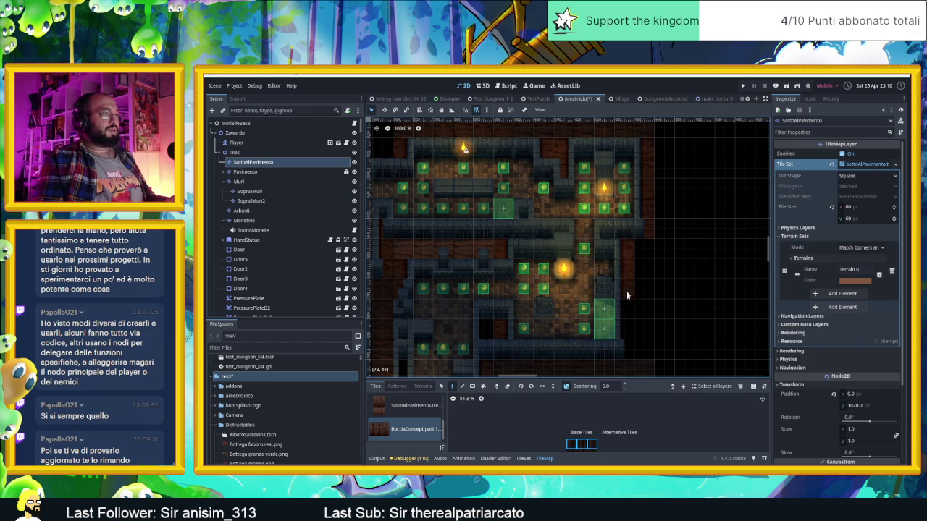
{"action": "scroll", "coordinate": [683, 311], "scroll_direction": "down", "scroll_amount": 3}
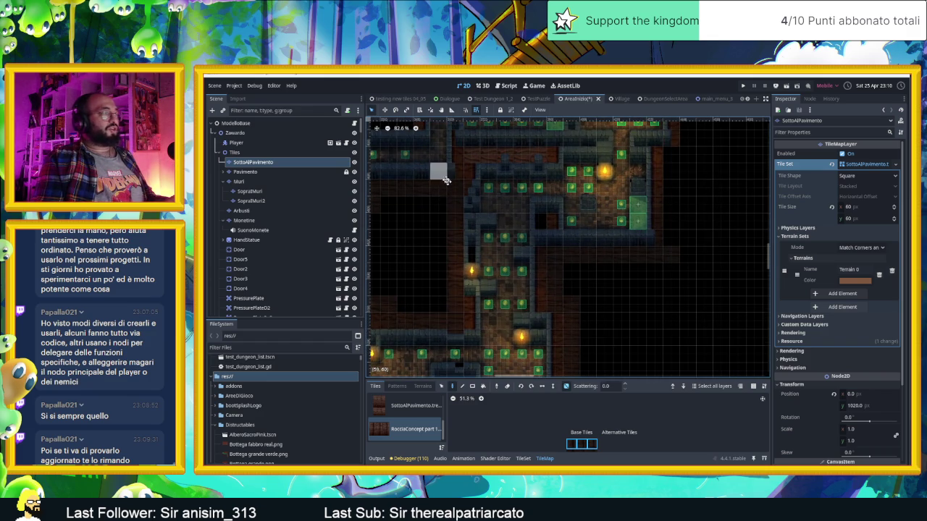
{"action": "scroll", "coordinate": [542, 276], "scroll_direction": "up", "scroll_amount": 2}
{"action": "scroll", "coordinate": [656, 99], "scroll_direction": "down", "scroll_amount": 3}
{"action": "left_click", "coordinate": [640, 98]}
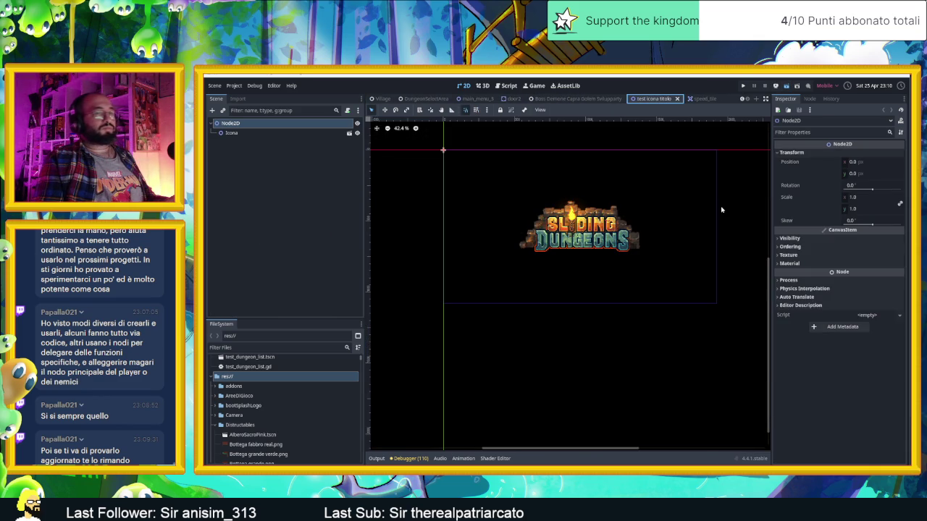
Test-run the Sliding Dungeons logo scene with F6, close the game, and return to the browser.
{"action": "key", "text": "F6"}
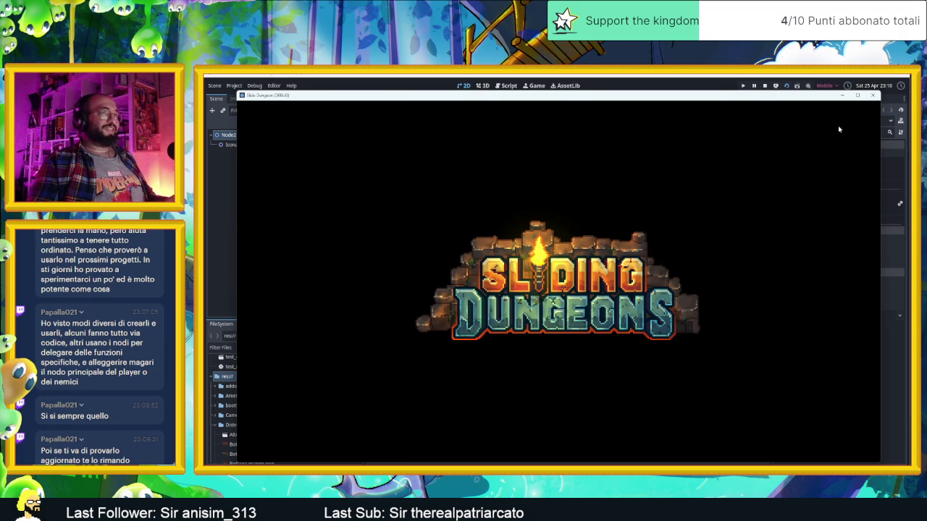
{"action": "left_click_drag", "start_coordinate": [751, 100], "coordinate": [748, 92]}
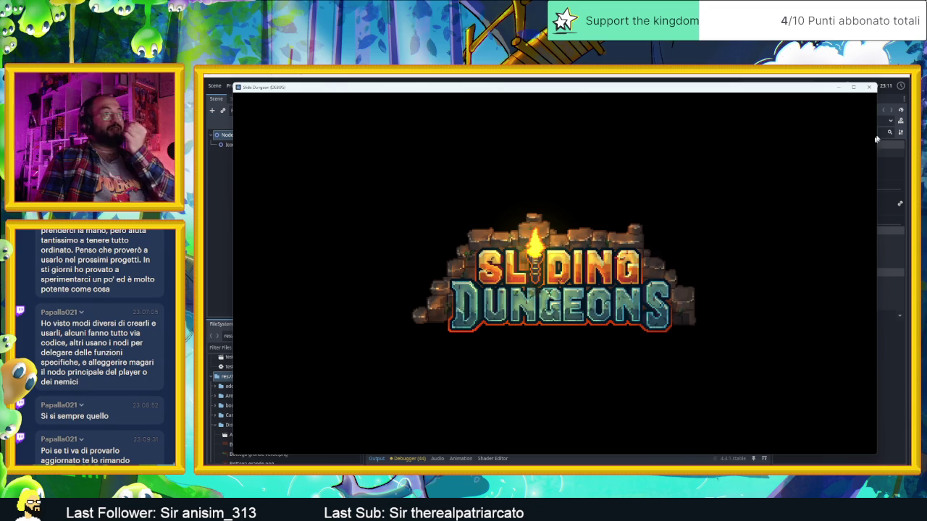
{"action": "left_click", "coordinate": [869, 87]}
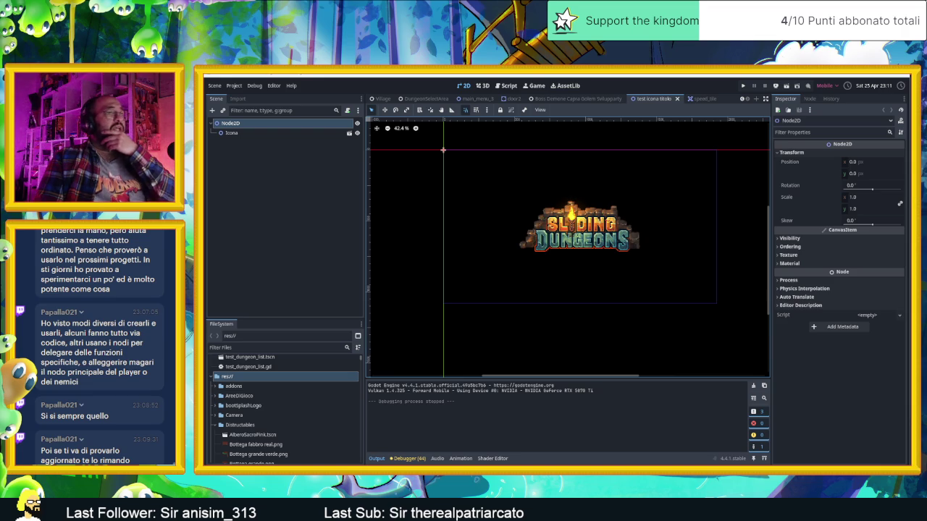
{"action": "key", "text": "alt+Tab"}
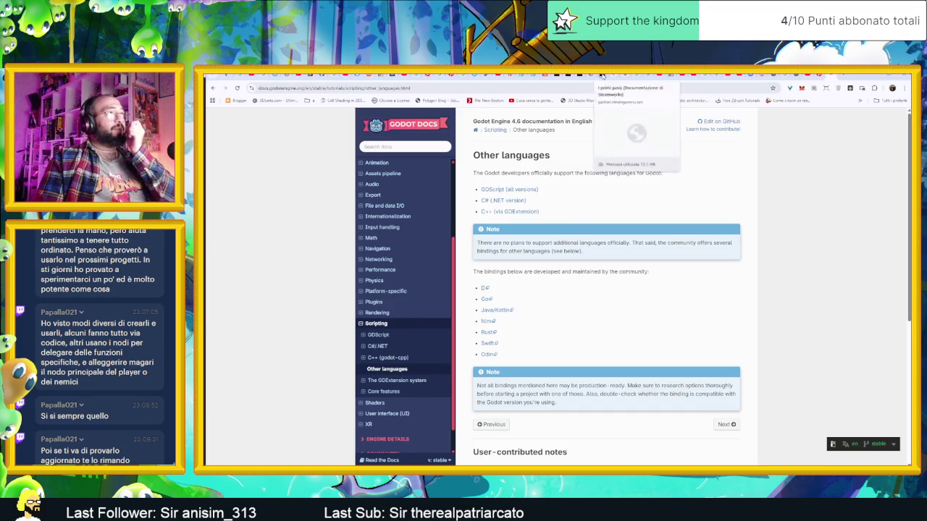
From the Sliding Dungeons store admin, open 'Anteprima delle modifiche nel Negozio' to preview the page.
{"action": "left_click", "coordinate": [602, 75]}
{"action": "left_click", "coordinate": [578, 75]}
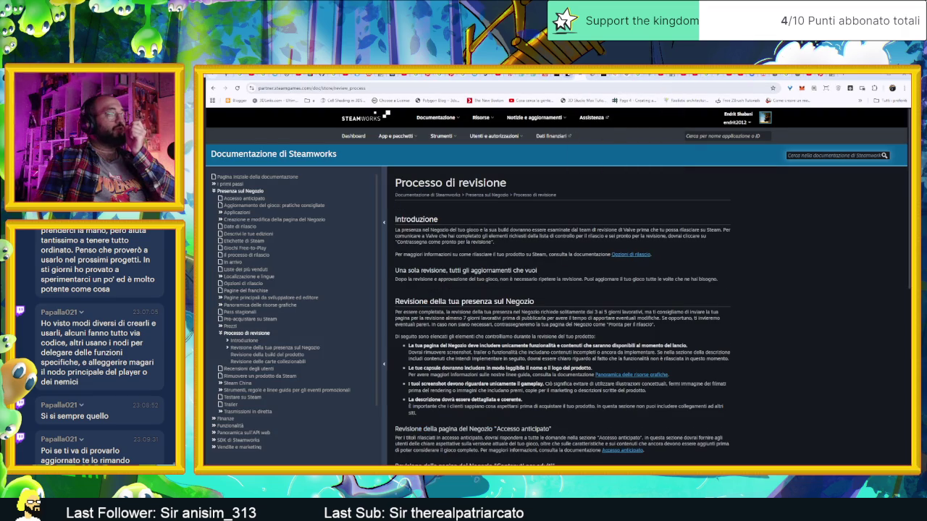
{"action": "left_click", "coordinate": [569, 75]}
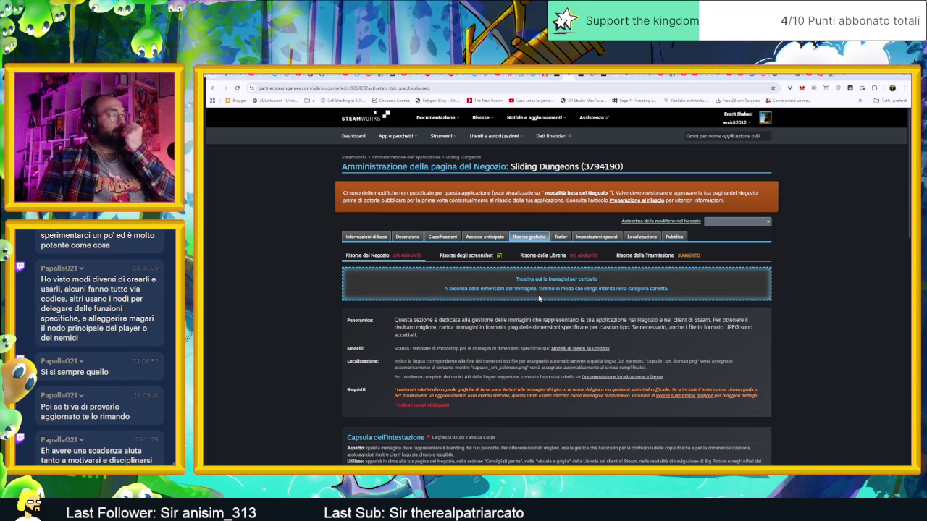
{"action": "scroll", "coordinate": [551, 304], "scroll_direction": "down", "scroll_amount": 5}
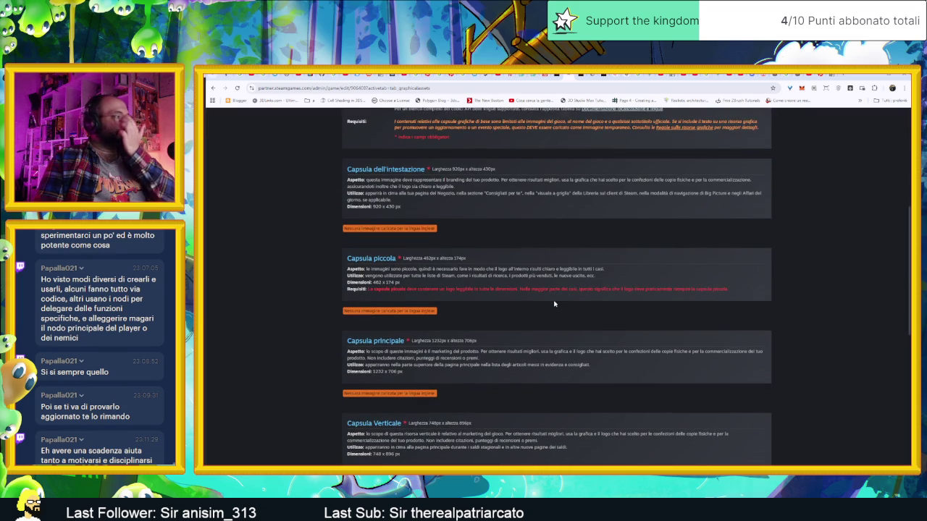
{"action": "scroll", "coordinate": [556, 302], "scroll_direction": "up", "scroll_amount": 5}
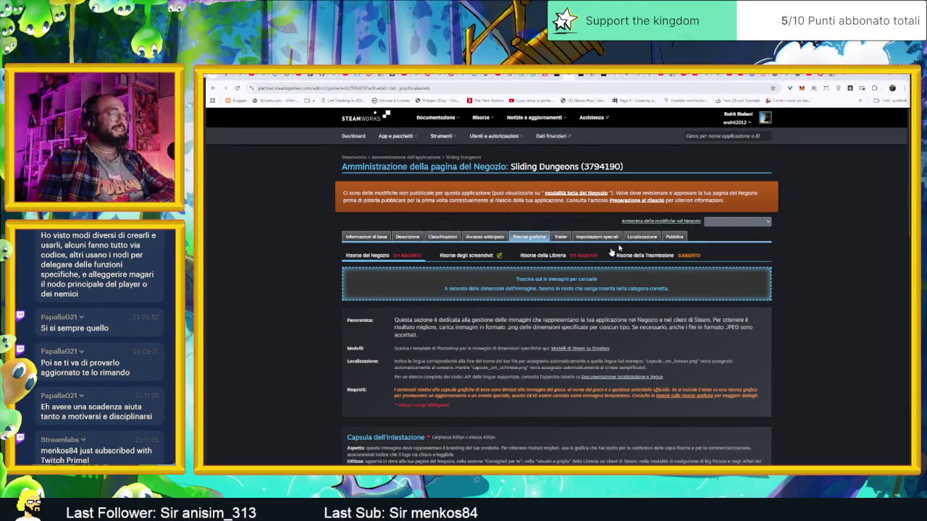
{"action": "left_click", "coordinate": [640, 222]}
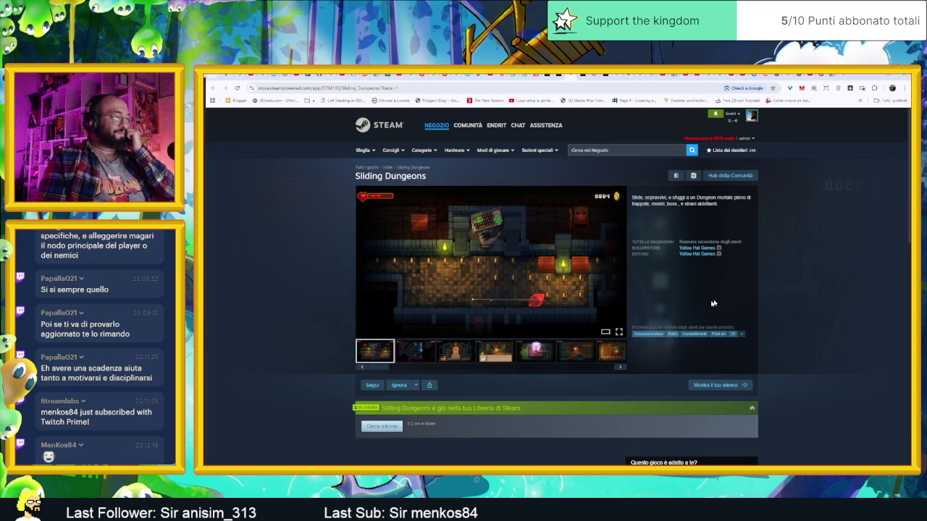
Cycle through all gallery screenshots past the last one, then scroll down to the description.
{"action": "left_click", "coordinate": [618, 368]}
{"action": "left_click", "coordinate": [617, 368]}
{"action": "left_click", "coordinate": [618, 369]}
{"action": "left_click", "coordinate": [618, 369]}
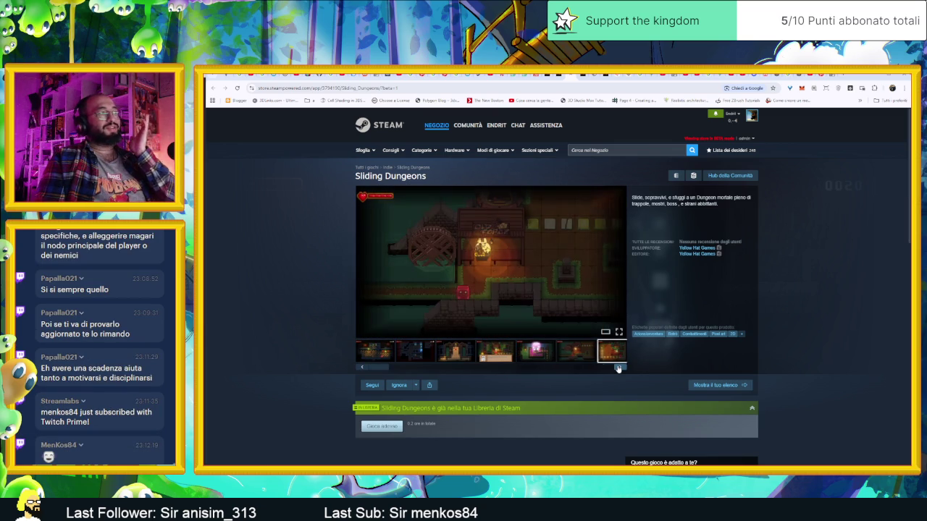
{"action": "left_click", "coordinate": [618, 369]}
{"action": "left_click", "coordinate": [618, 369]}
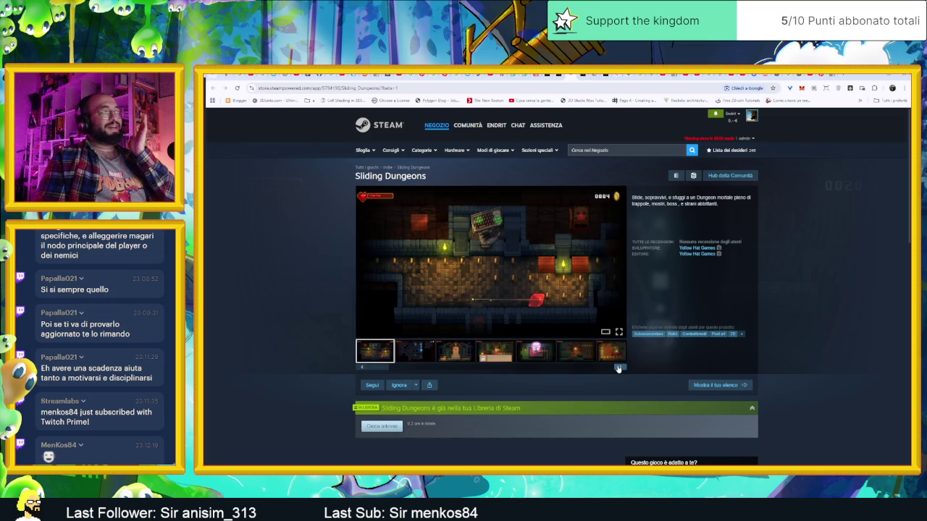
{"action": "left_click", "coordinate": [618, 369]}
{"action": "left_click", "coordinate": [618, 369]}
{"action": "left_click", "coordinate": [618, 369]}
{"action": "left_click", "coordinate": [617, 368]}
{"action": "left_click", "coordinate": [618, 369]}
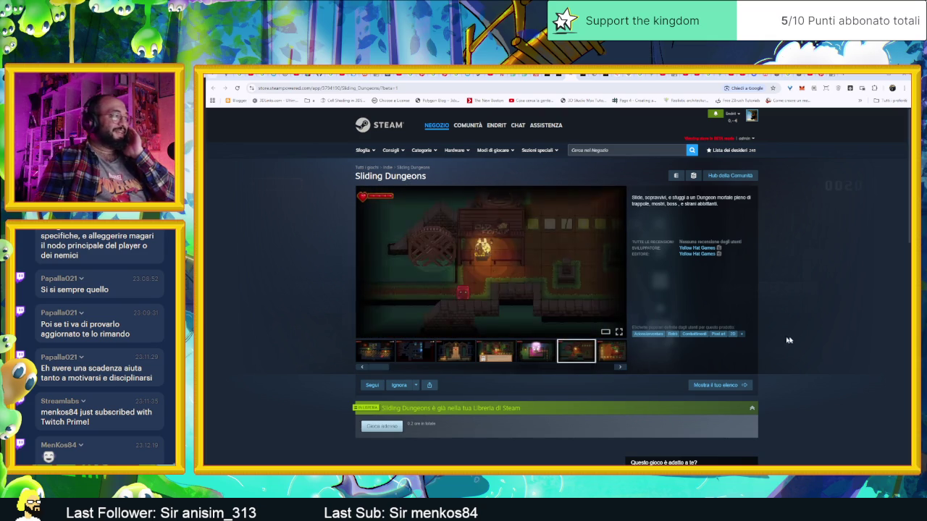
{"action": "scroll", "coordinate": [796, 344], "scroll_direction": "down", "scroll_amount": 3}
{"action": "scroll", "coordinate": [797, 340], "scroll_direction": "up", "scroll_amount": 3}
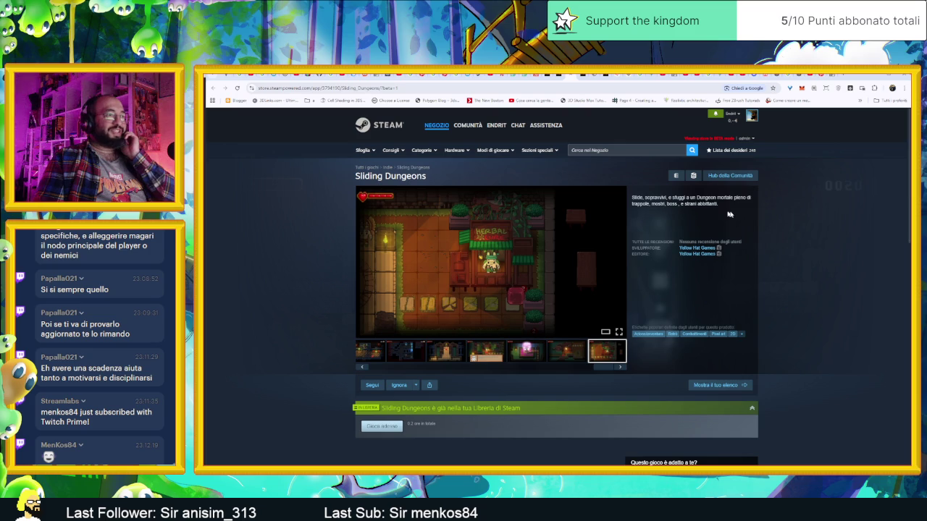
{"action": "scroll", "coordinate": [734, 220], "scroll_direction": "down", "scroll_amount": 3}
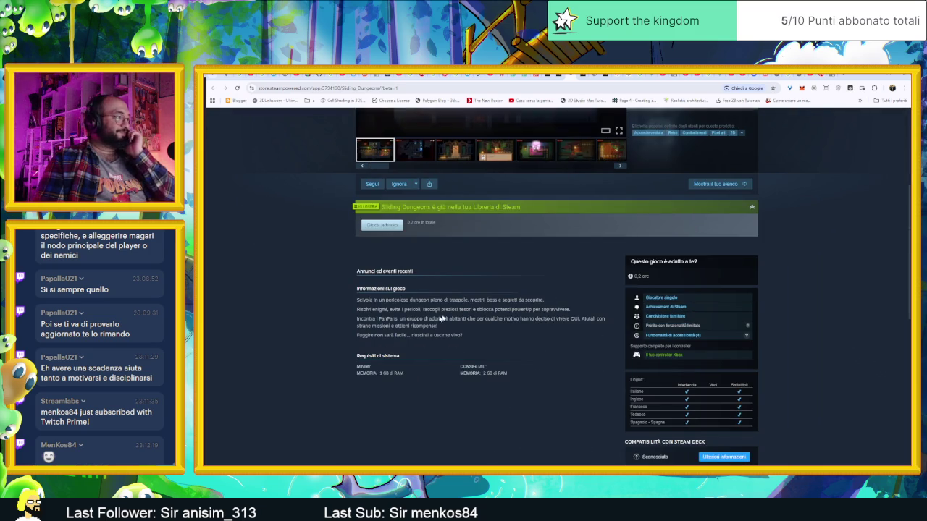
Open the Cult of the Lamb page from the 'Altri prodotti simili' row.
{"action": "scroll", "coordinate": [413, 308], "scroll_direction": "down", "scroll_amount": 1}
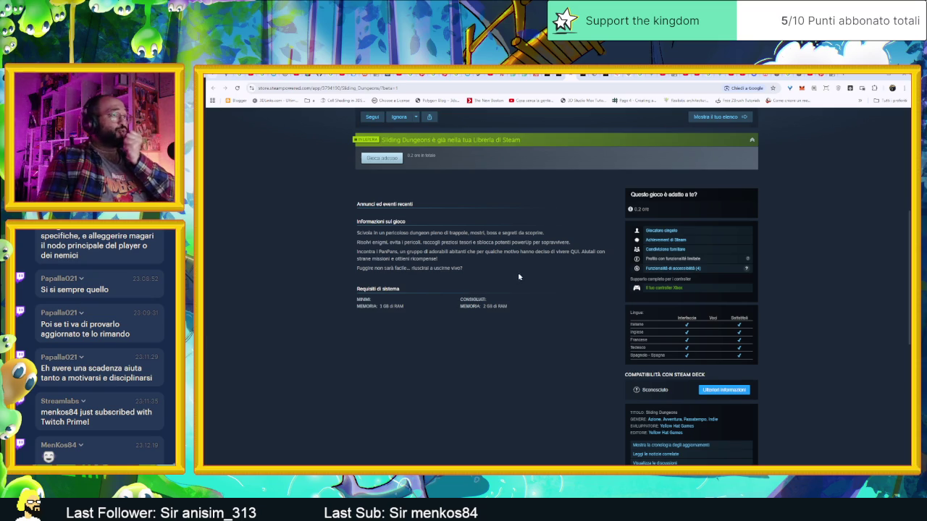
{"action": "scroll", "coordinate": [525, 279], "scroll_direction": "down", "scroll_amount": 3}
{"action": "scroll", "coordinate": [558, 302], "scroll_direction": "down", "scroll_amount": 2}
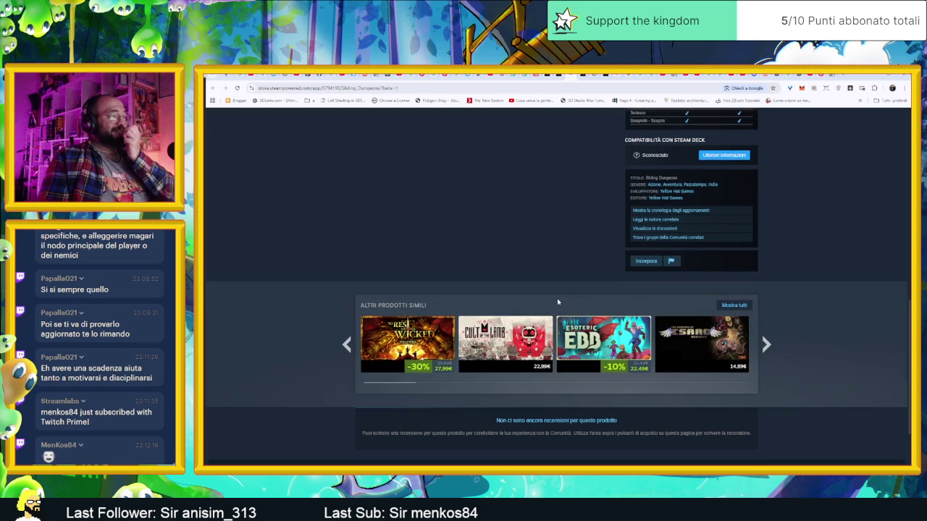
{"action": "mouse_move", "coordinate": [515, 353]}
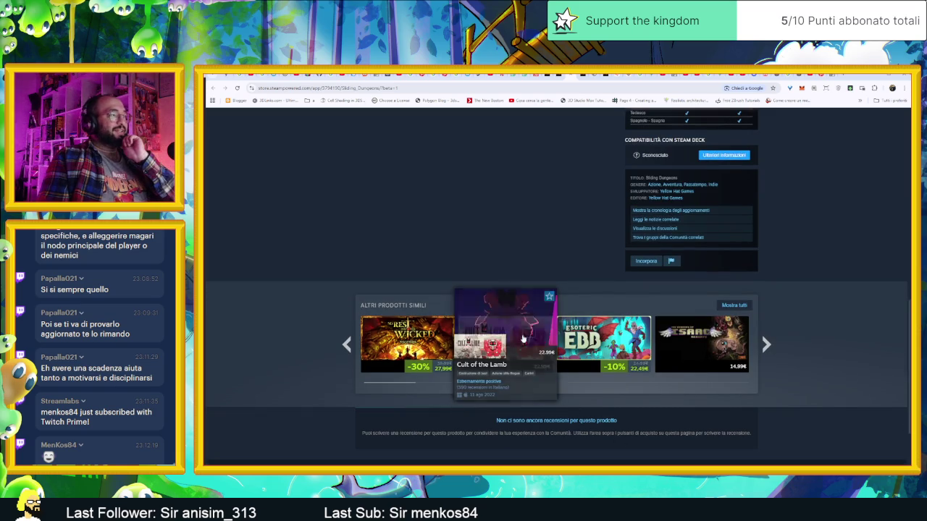
{"action": "left_click", "coordinate": [546, 358]}
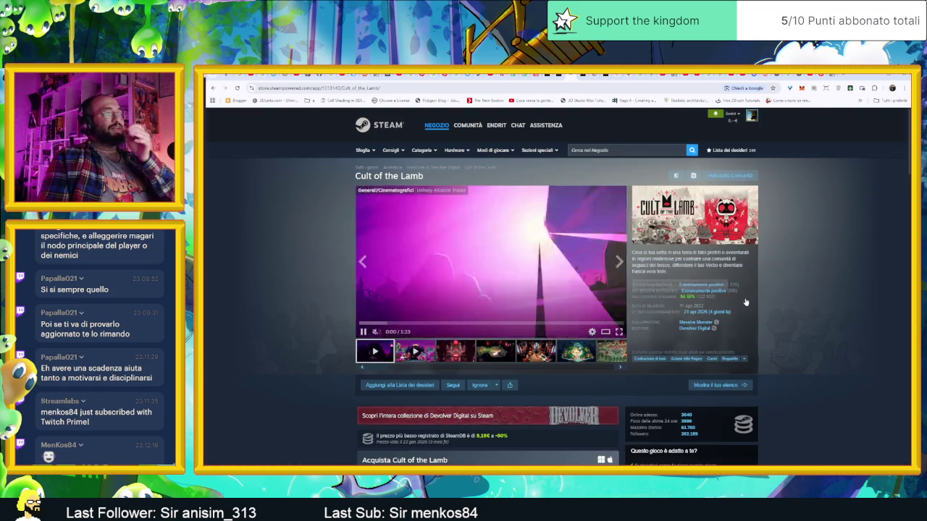
Stop the trailer and browse the screenshots through to the green arena shot.
{"action": "scroll", "coordinate": [814, 367], "scroll_direction": "down", "scroll_amount": 3}
{"action": "scroll", "coordinate": [816, 368], "scroll_direction": "down", "scroll_amount": 2}
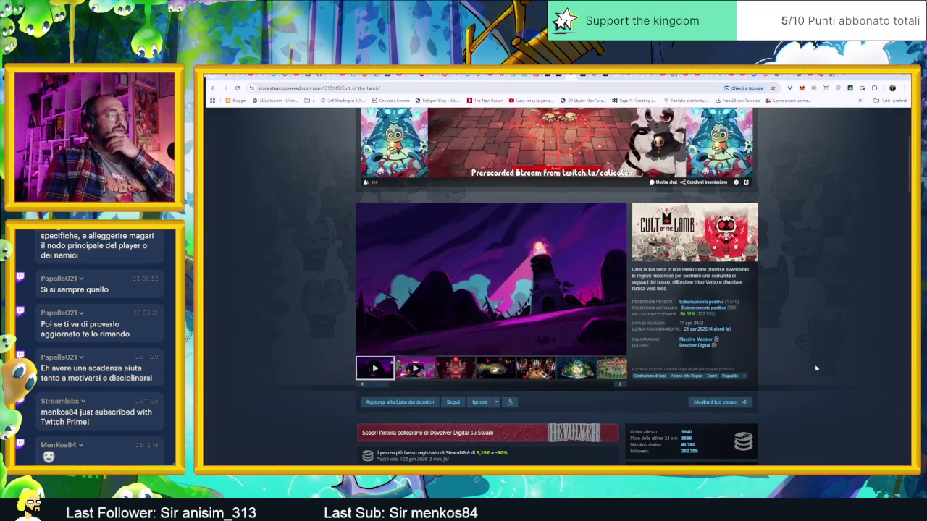
{"action": "left_click", "coordinate": [454, 368]}
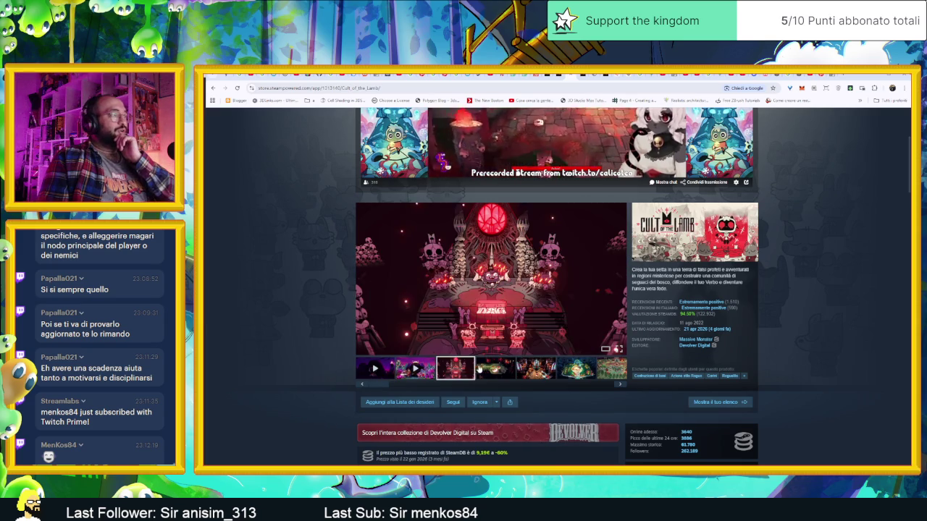
{"action": "left_click", "coordinate": [495, 369]}
{"action": "left_click", "coordinate": [536, 369]}
{"action": "left_click", "coordinate": [571, 369]}
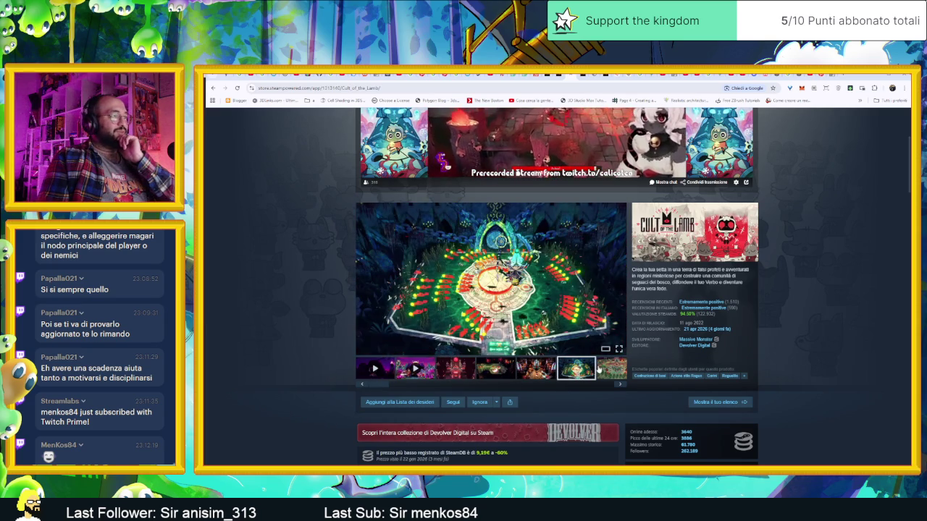
{"action": "scroll", "coordinate": [311, 333], "scroll_direction": "down", "scroll_amount": 3}
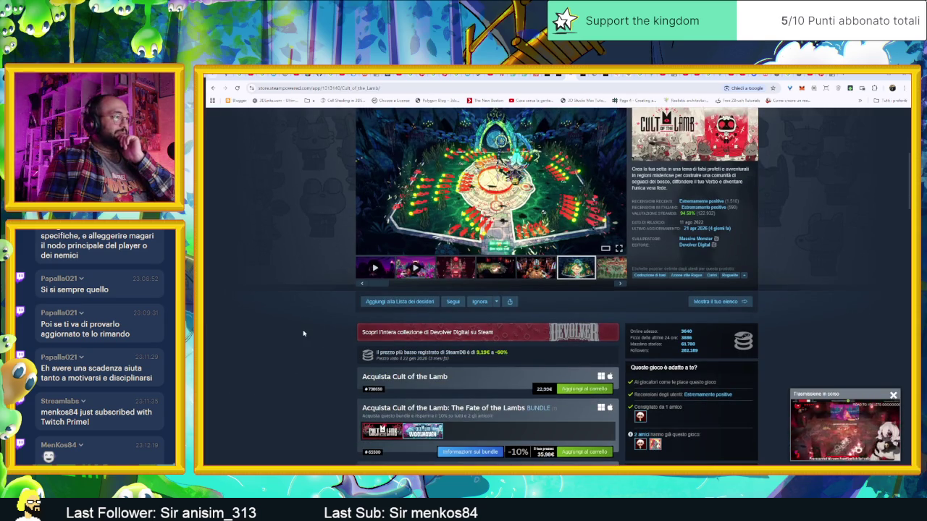
Go back to Sliding Dungeons and expand 'Funzionalità di accessibilità' into Visuale, Audio and Input.
{"action": "key", "text": "alt+Left"}
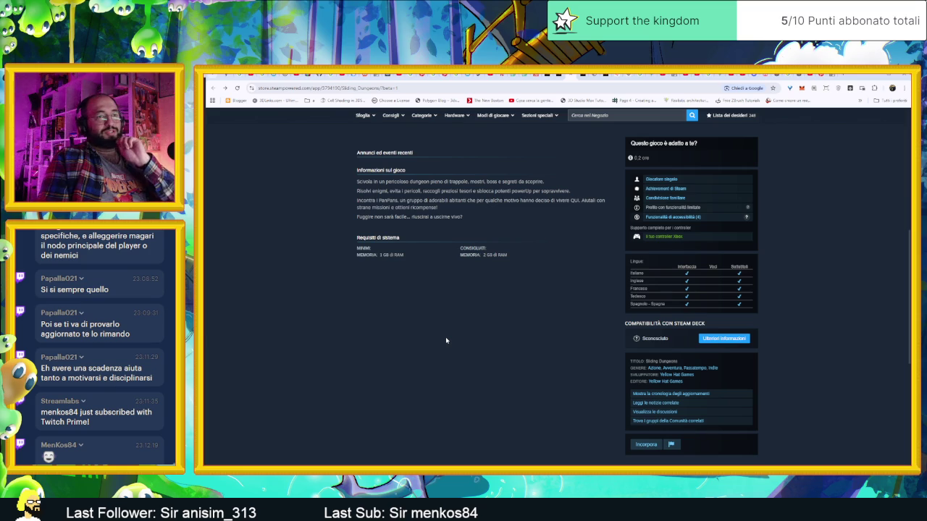
{"action": "scroll", "coordinate": [445, 341], "scroll_direction": "up", "scroll_amount": 3}
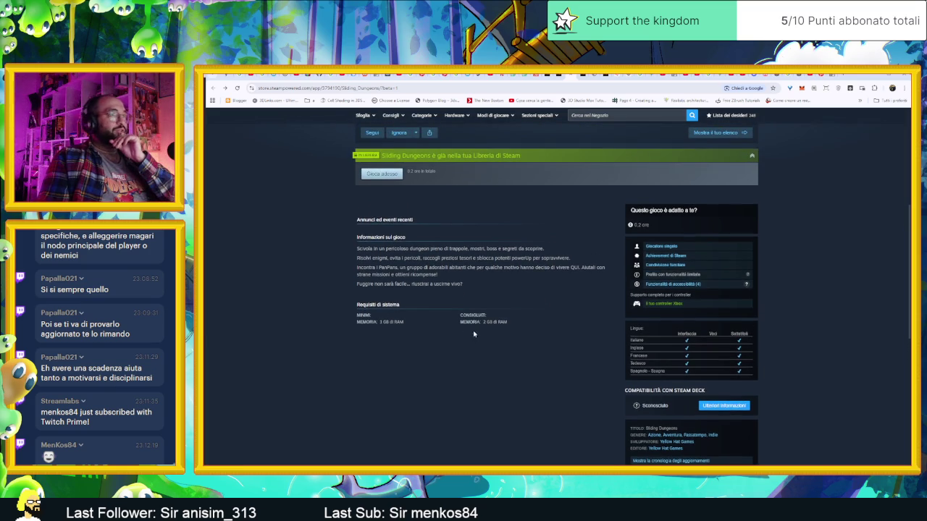
{"action": "scroll", "coordinate": [528, 346], "scroll_direction": "up", "scroll_amount": 3}
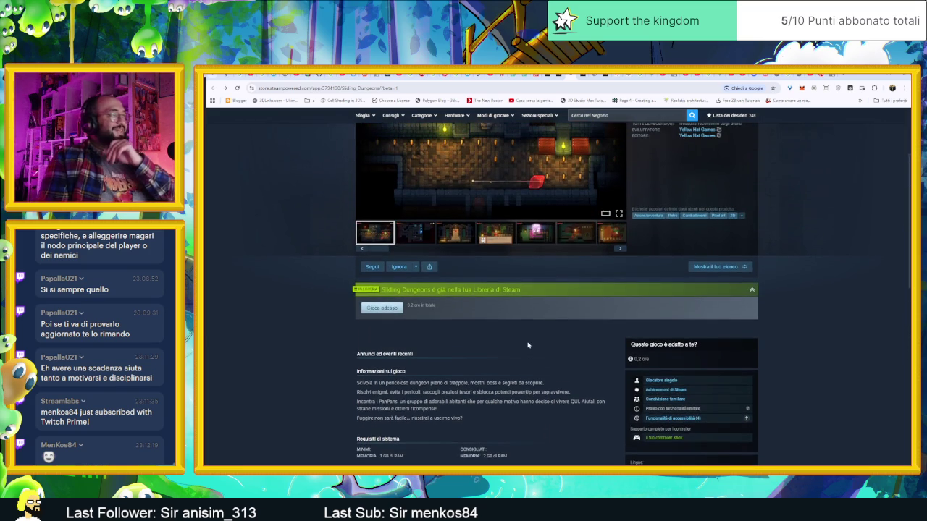
{"action": "scroll", "coordinate": [529, 346], "scroll_direction": "down", "scroll_amount": 4}
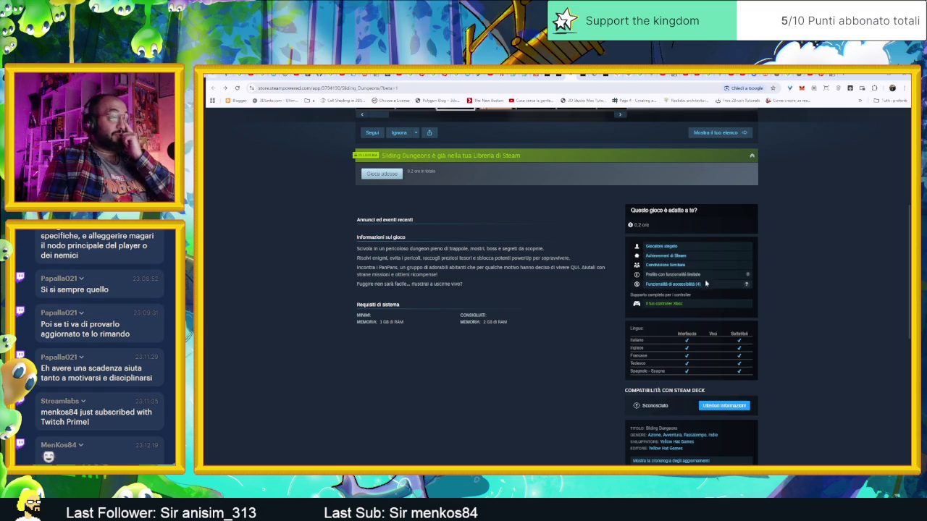
{"action": "scroll", "coordinate": [706, 286], "scroll_direction": "down", "scroll_amount": 1}
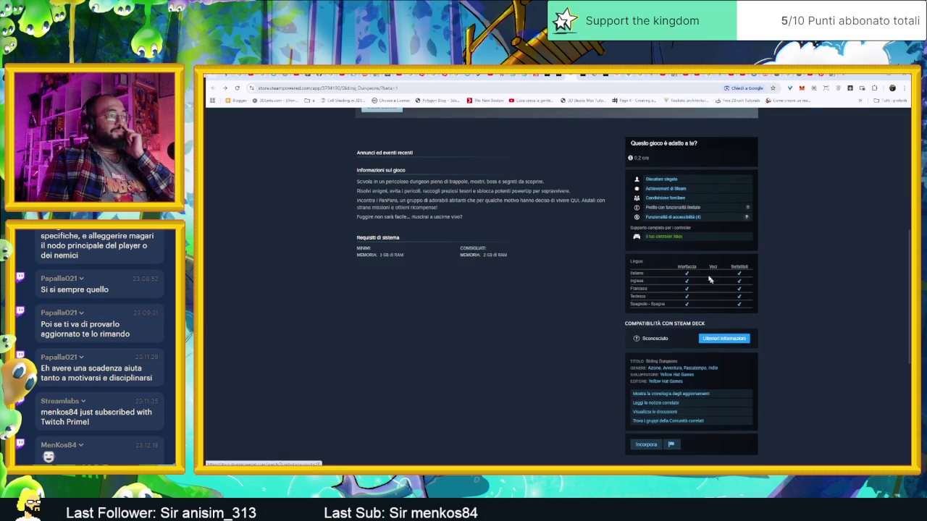
{"action": "left_click", "coordinate": [687, 217]}
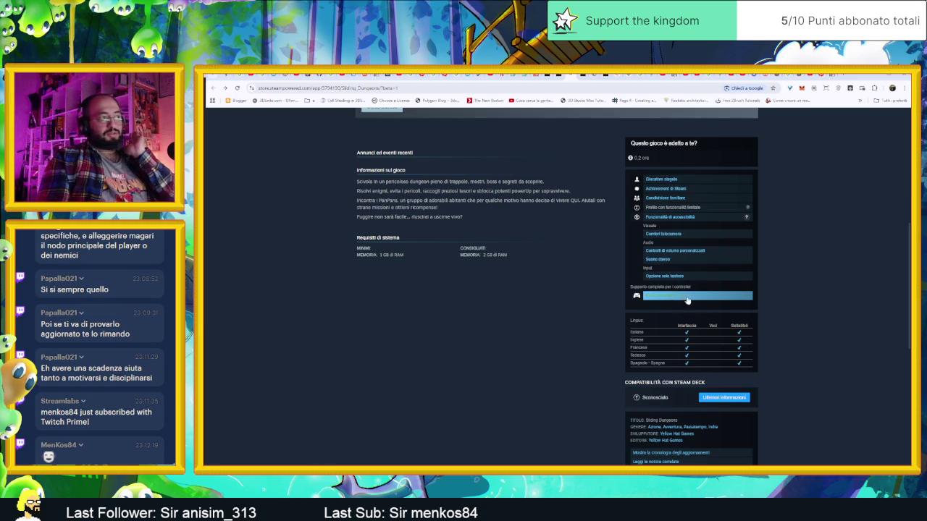
{"action": "scroll", "coordinate": [763, 318], "scroll_direction": "down", "scroll_amount": 2}
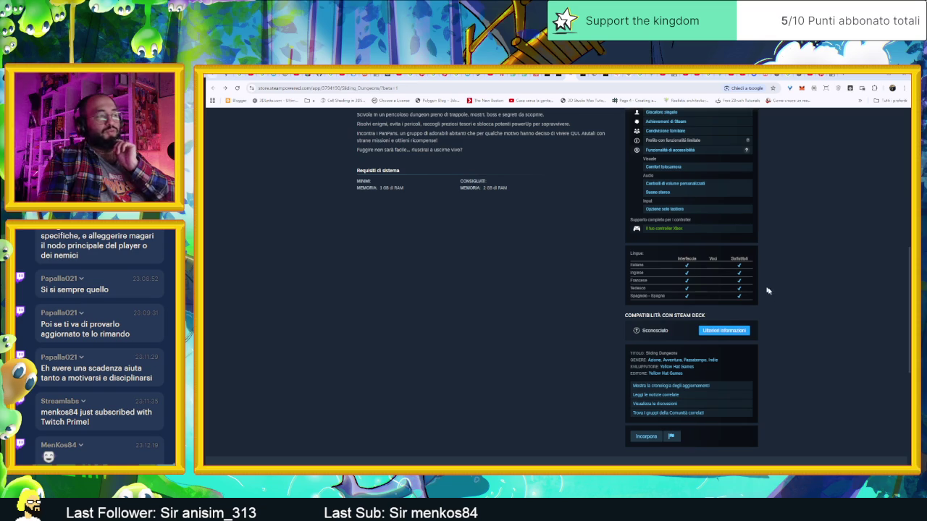
Scroll to the 'Altri prodotti simili' carousel and reopen the Cult of the Lamb page.
{"action": "scroll", "coordinate": [775, 300], "scroll_direction": "down", "scroll_amount": 1}
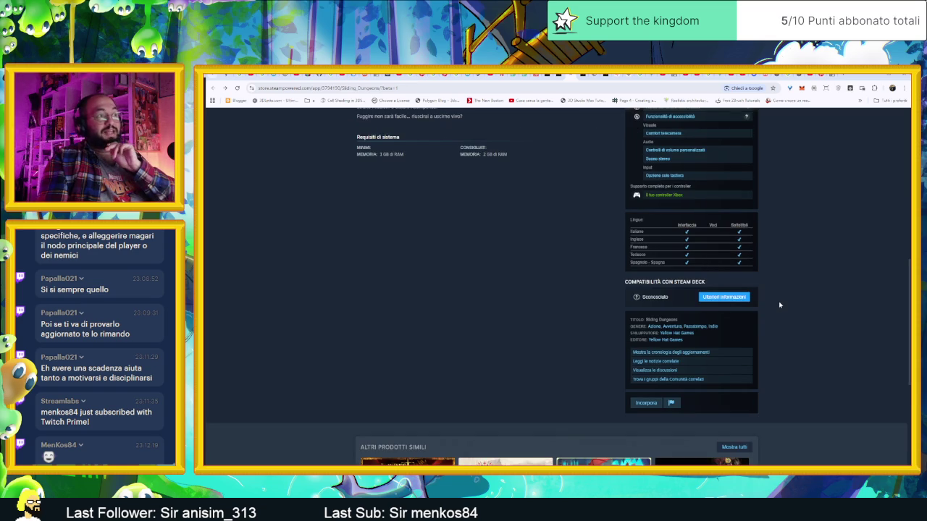
{"action": "scroll", "coordinate": [779, 305], "scroll_direction": "down", "scroll_amount": 2}
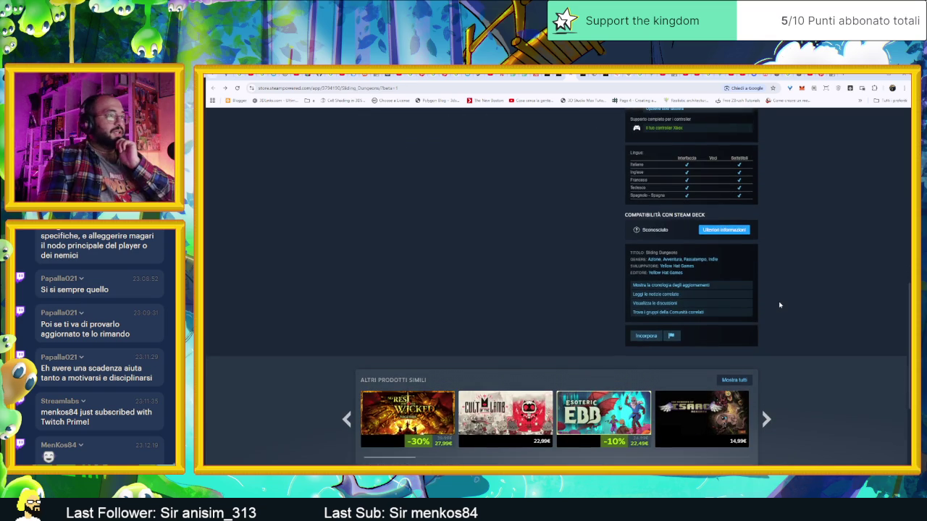
{"action": "scroll", "coordinate": [780, 305], "scroll_direction": "up", "scroll_amount": 1}
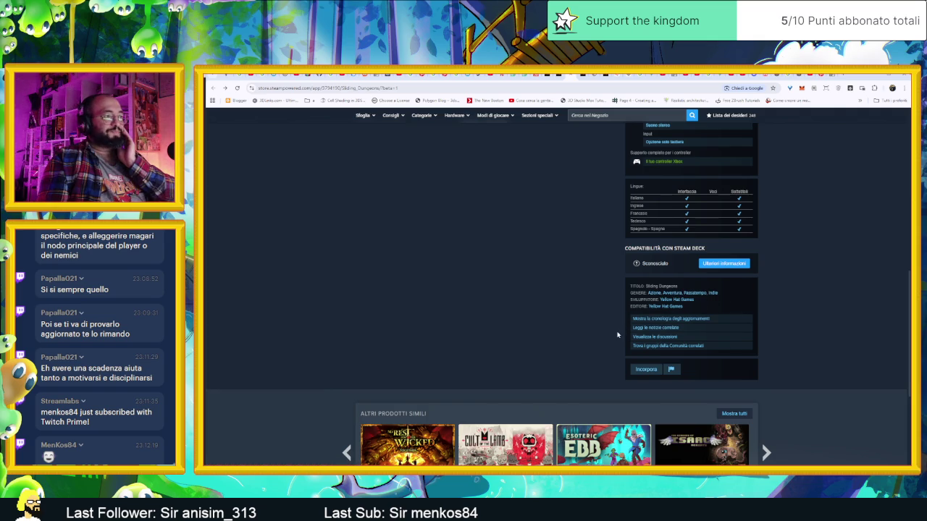
{"action": "scroll", "coordinate": [780, 334], "scroll_direction": "up", "scroll_amount": 2}
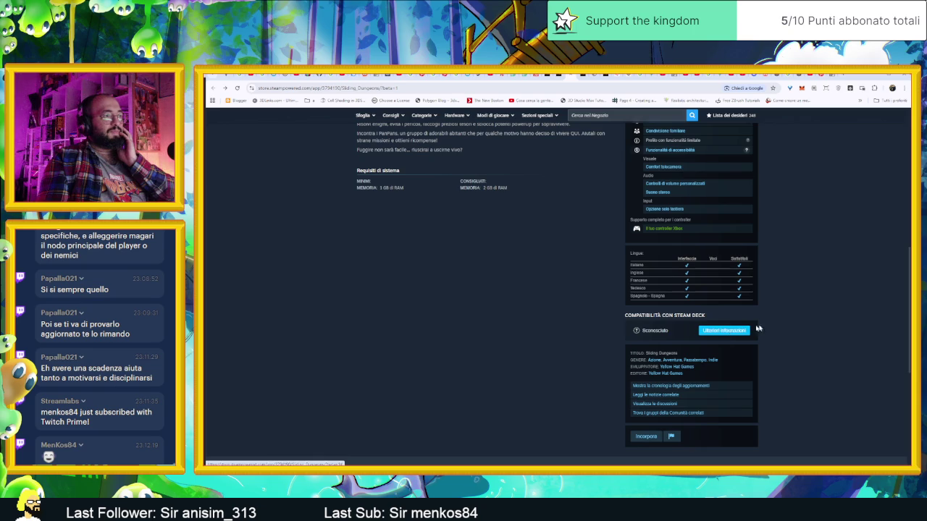
{"action": "scroll", "coordinate": [780, 327], "scroll_direction": "up", "scroll_amount": 1}
{"action": "scroll", "coordinate": [781, 326], "scroll_direction": "up", "scroll_amount": 1}
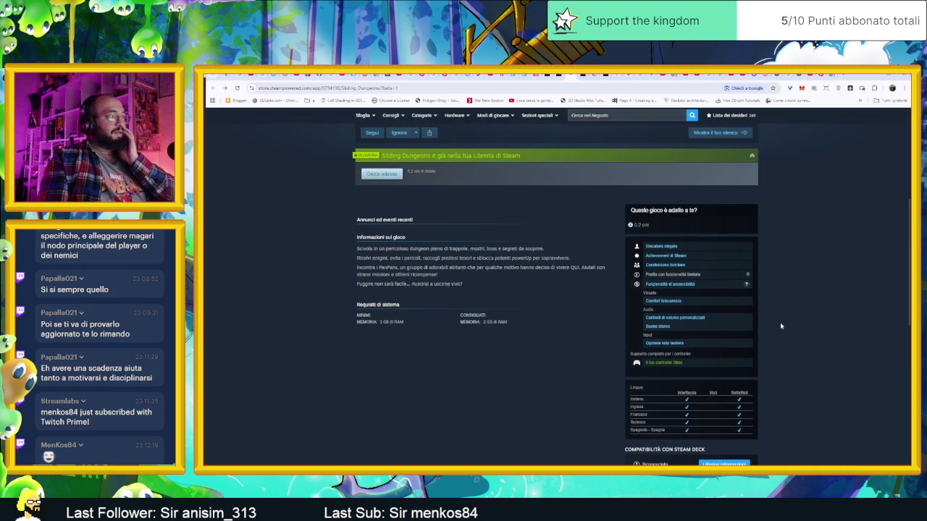
{"action": "scroll", "coordinate": [840, 379], "scroll_direction": "down", "scroll_amount": 5}
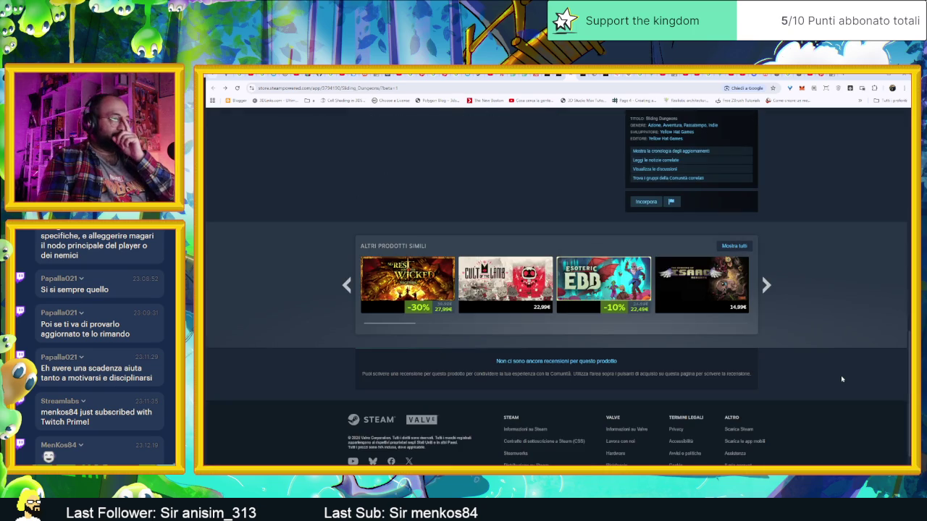
{"action": "scroll", "coordinate": [837, 366], "scroll_direction": "up", "scroll_amount": 10}
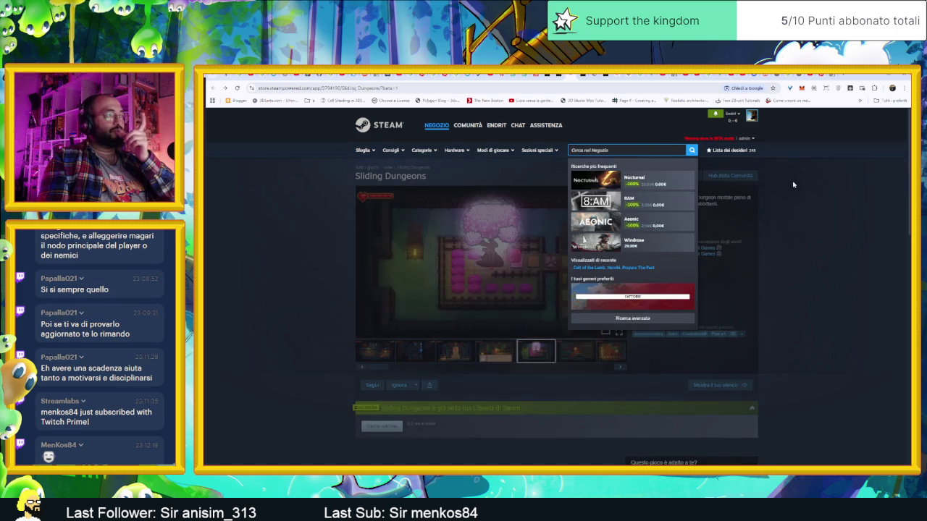
{"action": "scroll", "coordinate": [801, 211], "scroll_direction": "down", "scroll_amount": 10}
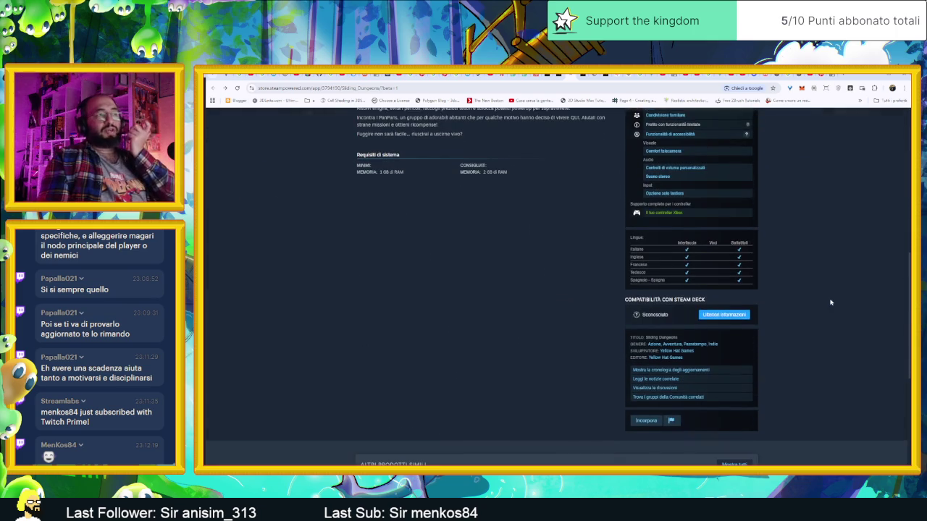
{"action": "scroll", "coordinate": [840, 194], "scroll_direction": "down", "scroll_amount": 2}
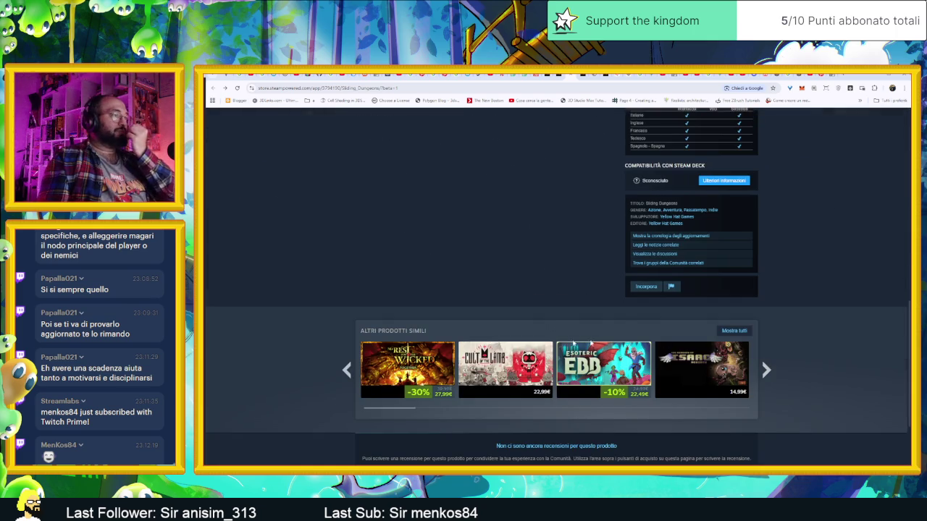
{"action": "mouse_move", "coordinate": [506, 331]}
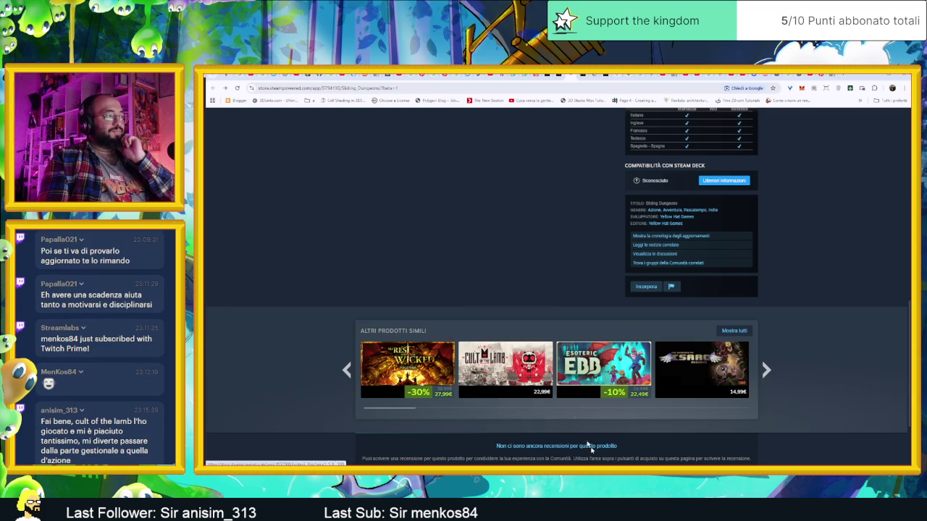
{"action": "left_click", "coordinate": [523, 370]}
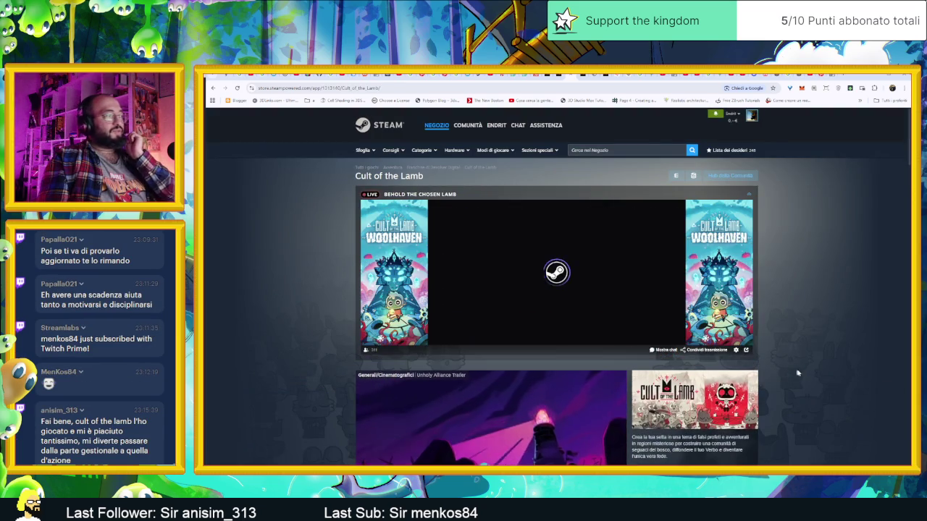
Scroll down the Cult of the Lamb page and expand the full Unholy Alliance description.
{"action": "scroll", "coordinate": [794, 371], "scroll_direction": "down", "scroll_amount": 2}
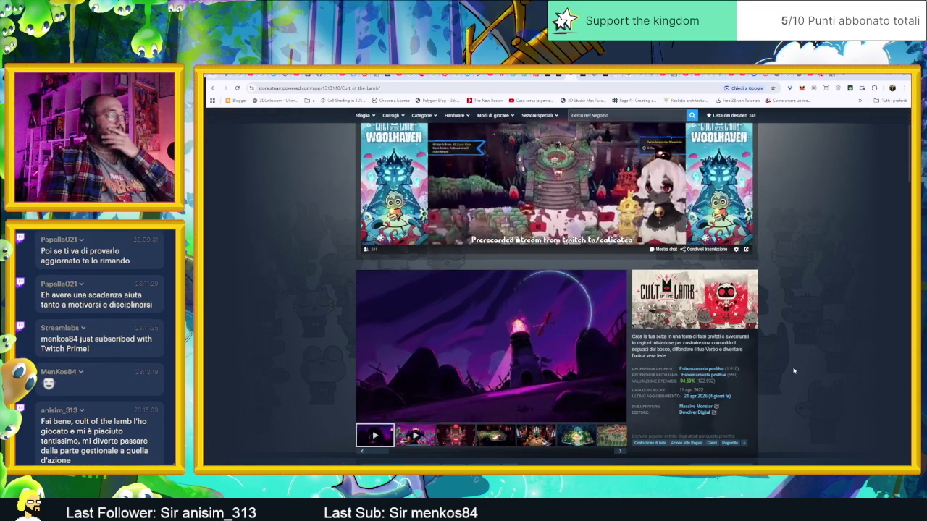
{"action": "scroll", "coordinate": [793, 371], "scroll_direction": "down", "scroll_amount": 6}
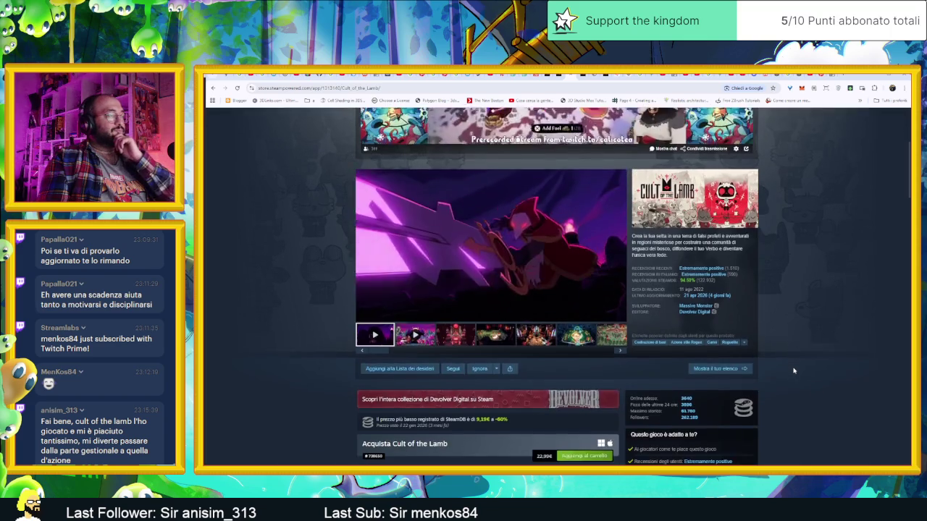
{"action": "scroll", "coordinate": [793, 371], "scroll_direction": "down", "scroll_amount": 8}
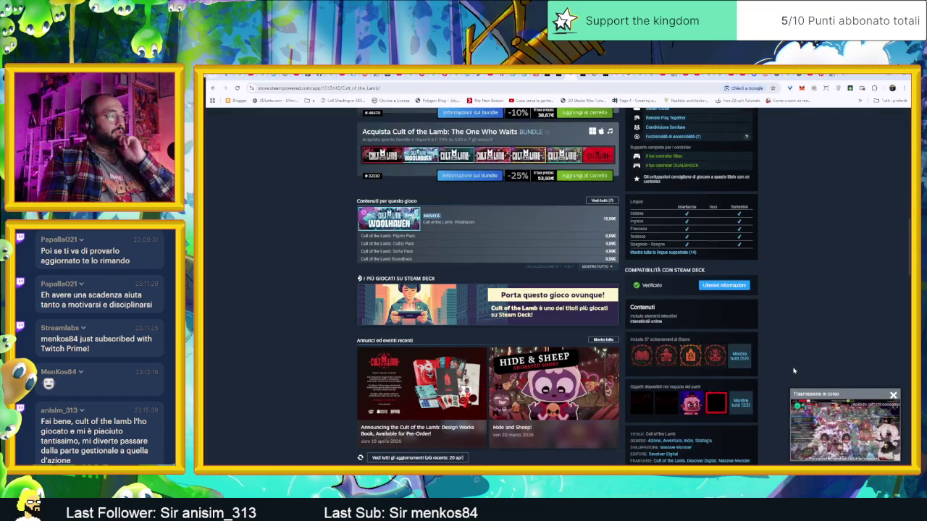
{"action": "scroll", "coordinate": [794, 371], "scroll_direction": "up", "scroll_amount": 10}
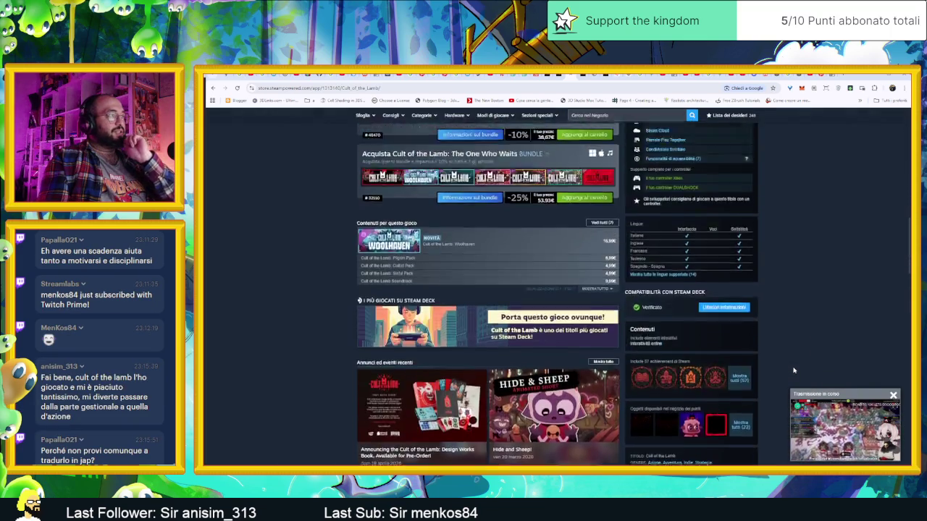
{"action": "scroll", "coordinate": [794, 370], "scroll_direction": "down", "scroll_amount": 2}
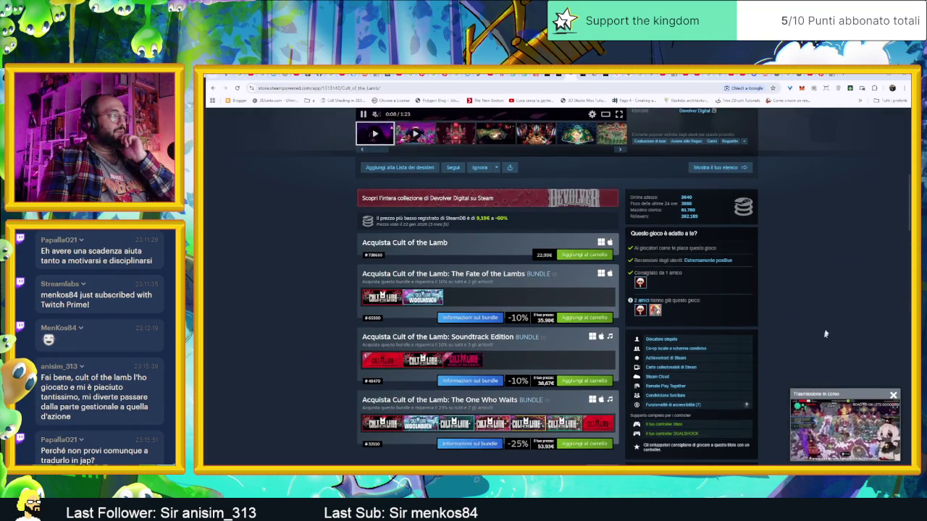
{"action": "scroll", "coordinate": [304, 251], "scroll_direction": "down", "scroll_amount": 2}
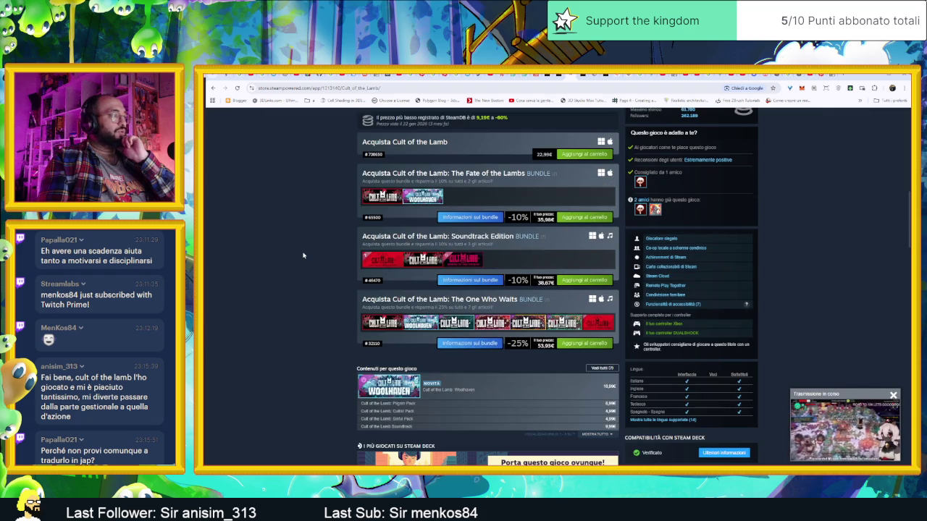
{"action": "scroll", "coordinate": [303, 255], "scroll_direction": "down", "scroll_amount": 5}
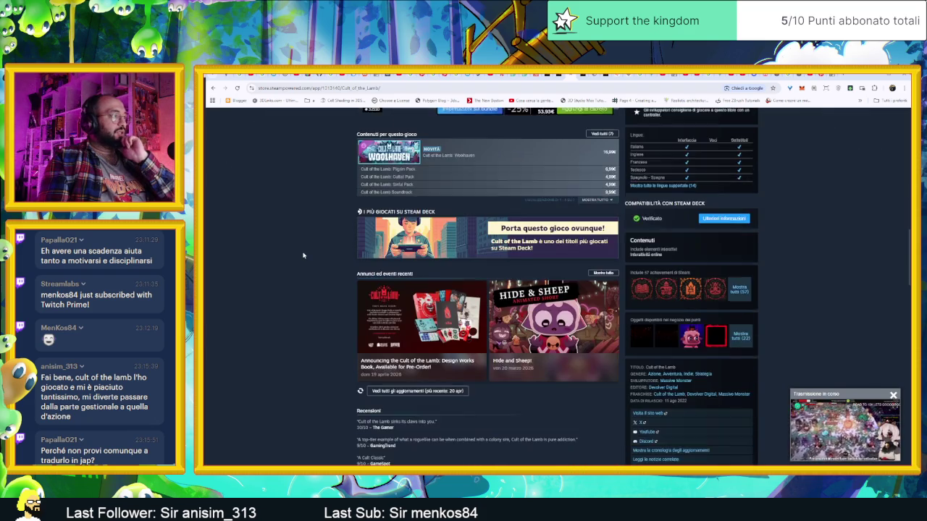
{"action": "scroll", "coordinate": [304, 255], "scroll_direction": "down", "scroll_amount": 3}
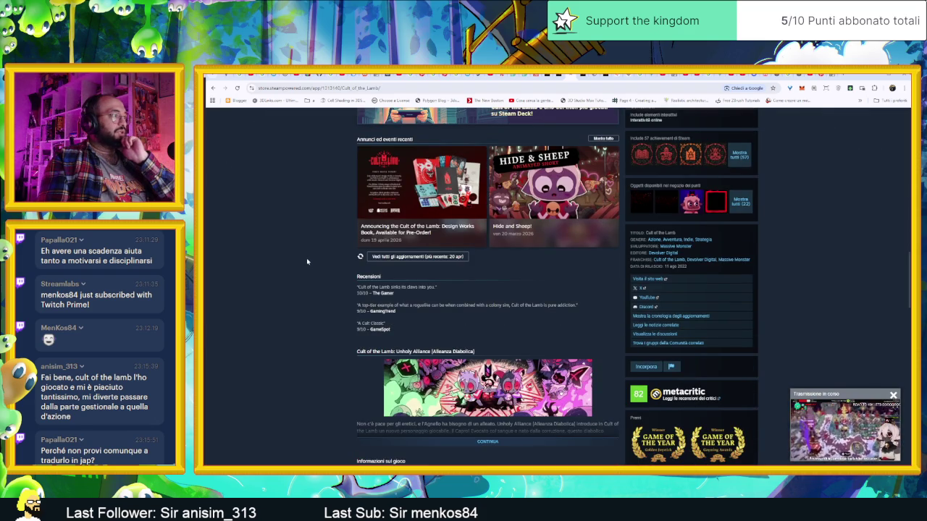
{"action": "scroll", "coordinate": [307, 261], "scroll_direction": "down", "scroll_amount": 2}
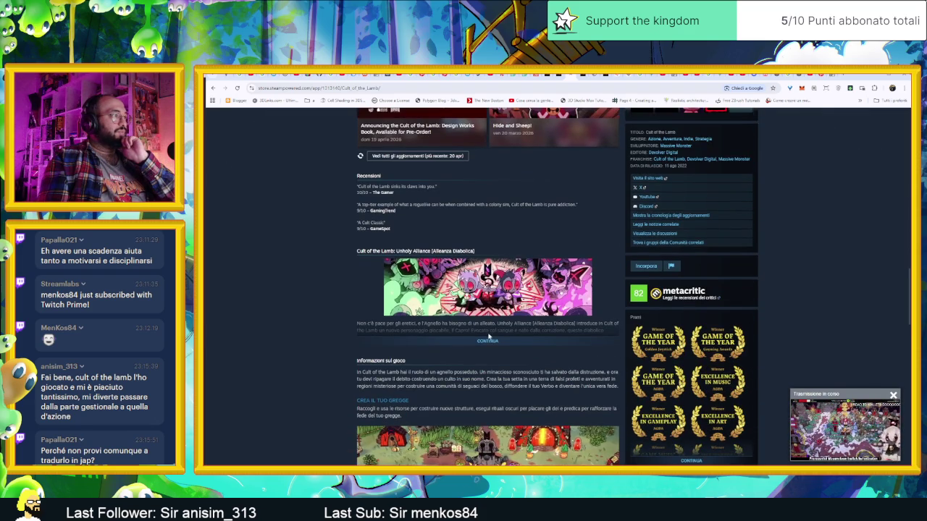
{"action": "scroll", "coordinate": [417, 370], "scroll_direction": "down", "scroll_amount": 1}
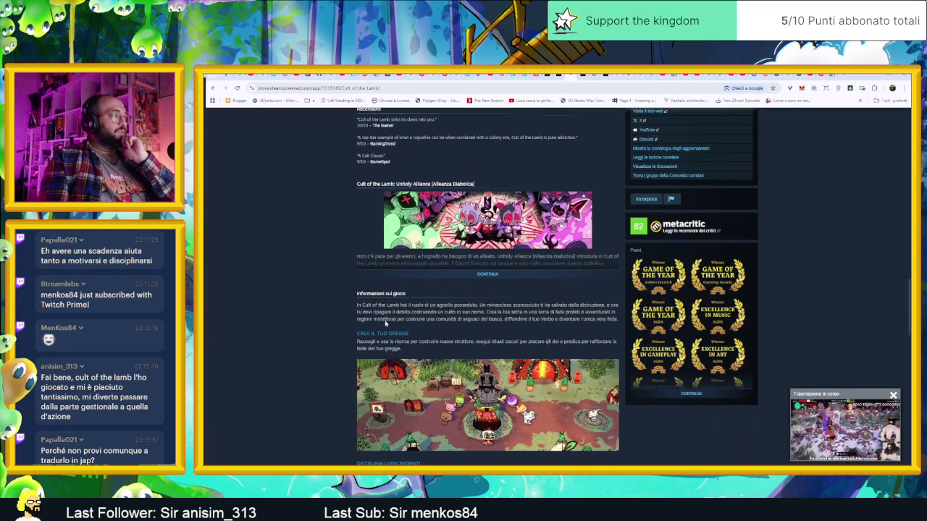
{"action": "left_click", "coordinate": [489, 275]}
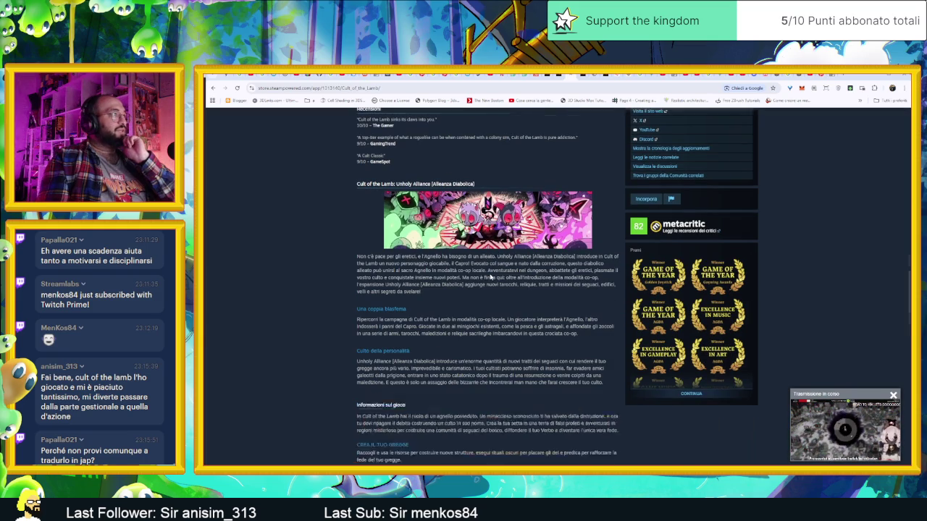
Read on past the Sins of the Flesh section, then return to the Steamworks tab.
{"action": "scroll", "coordinate": [499, 343], "scroll_direction": "down", "scroll_amount": 2}
{"action": "scroll", "coordinate": [499, 343], "scroll_direction": "down", "scroll_amount": 5}
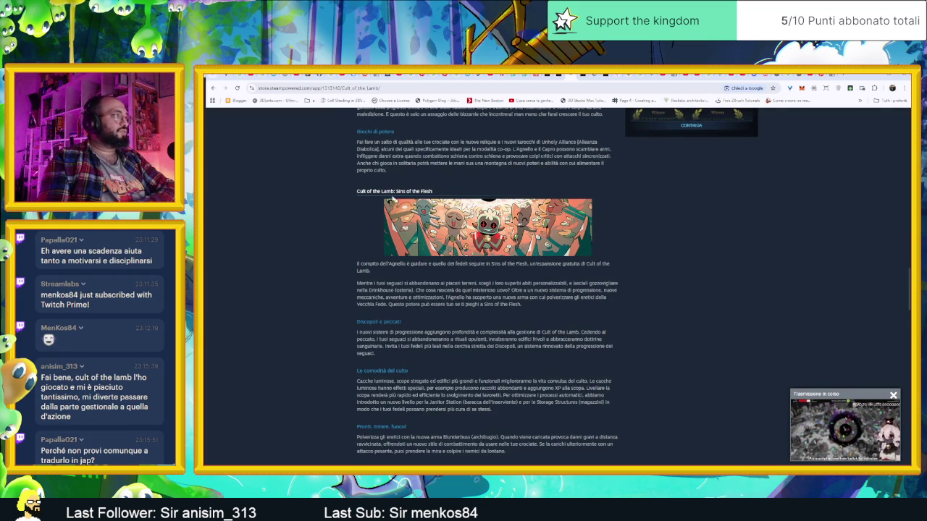
{"action": "left_click", "coordinate": [490, 197]}
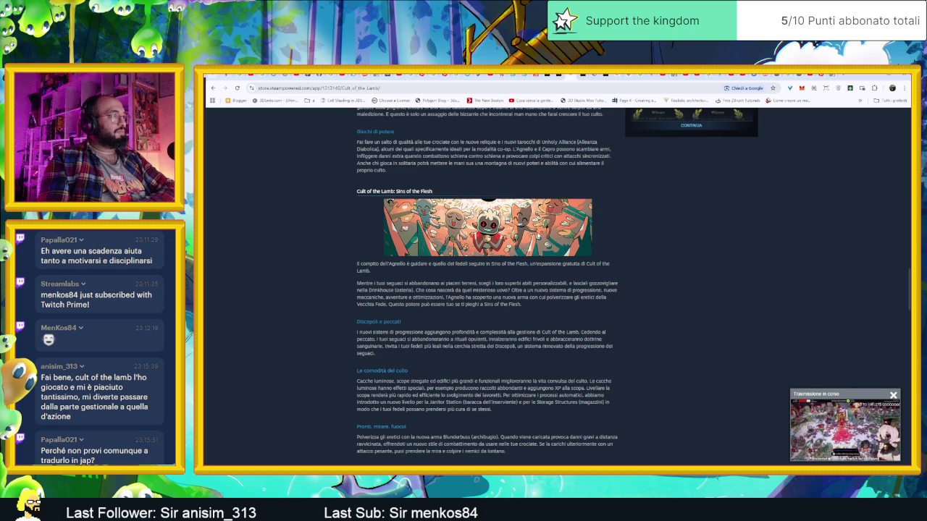
{"action": "scroll", "coordinate": [579, 316], "scroll_direction": "down", "scroll_amount": 7}
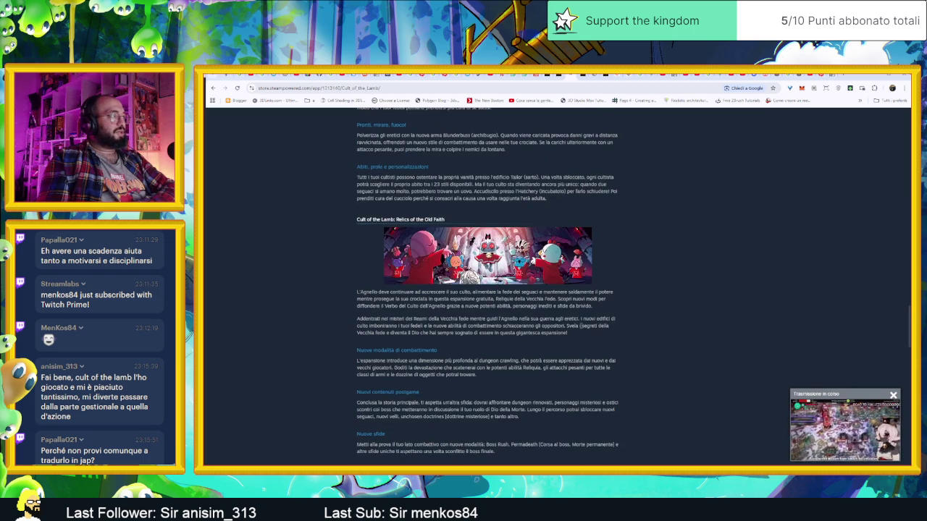
{"action": "scroll", "coordinate": [582, 326], "scroll_direction": "down", "scroll_amount": 6}
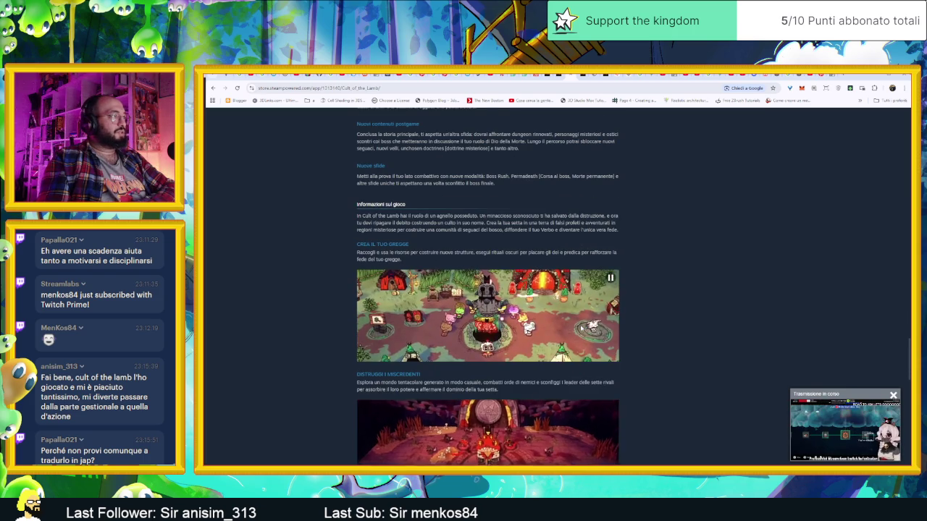
{"action": "scroll", "coordinate": [581, 327], "scroll_direction": "down", "scroll_amount": 6}
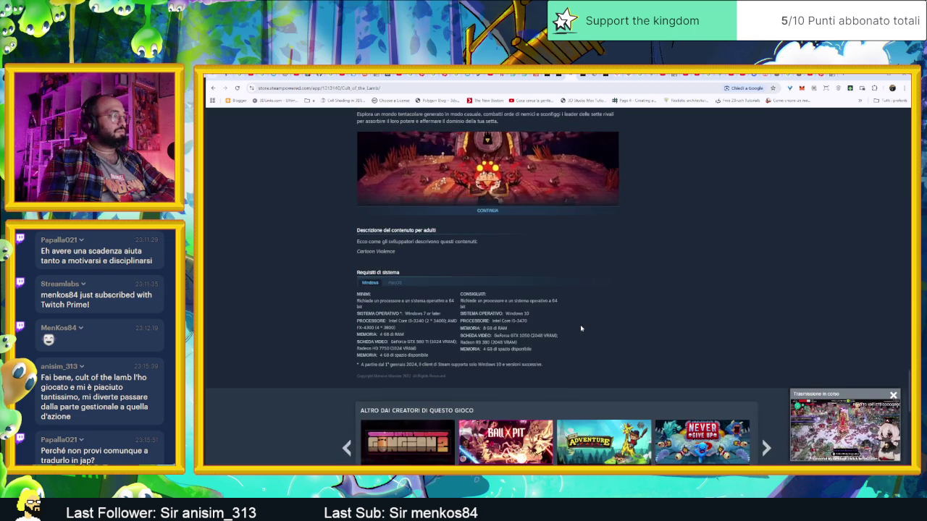
{"action": "scroll", "coordinate": [620, 334], "scroll_direction": "up", "scroll_amount": 20}
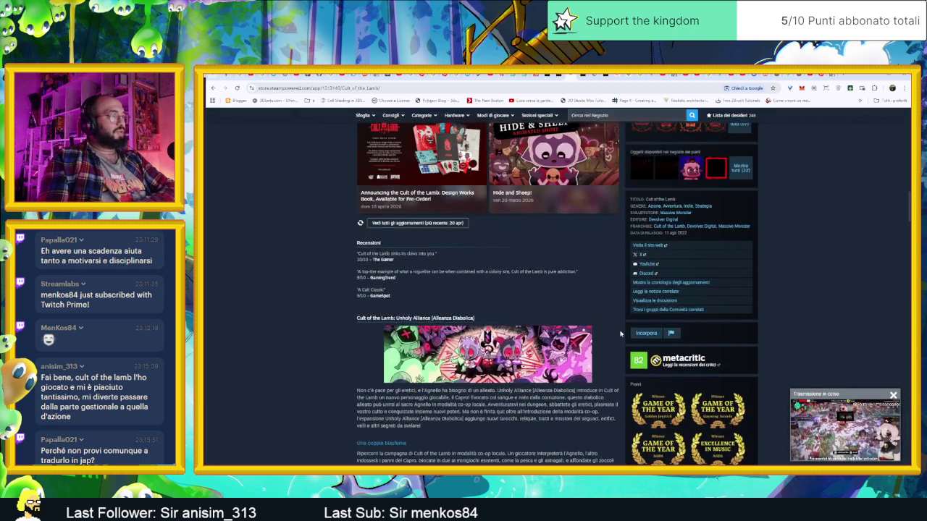
{"action": "scroll", "coordinate": [620, 333], "scroll_direction": "up", "scroll_amount": 10}
{"action": "scroll", "coordinate": [732, 340], "scroll_direction": "down", "scroll_amount": 7}
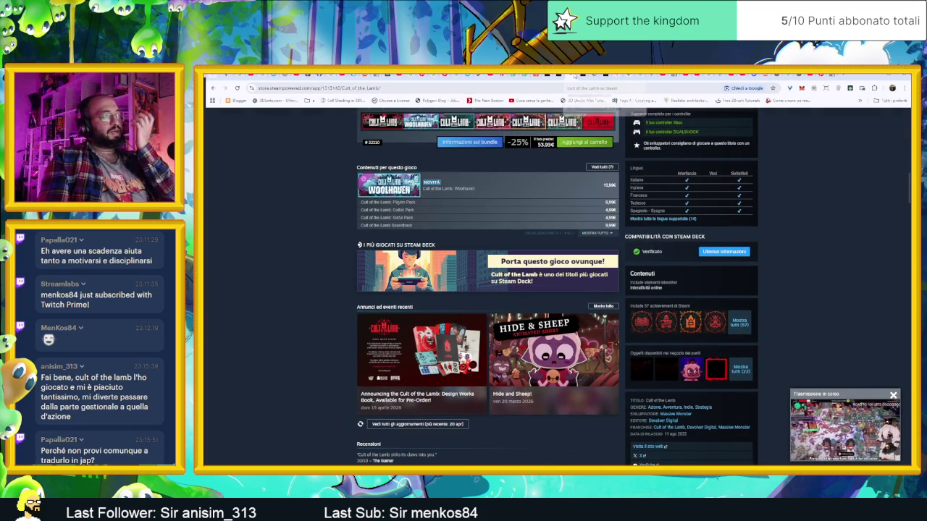
{"action": "left_click", "coordinate": [573, 76]}
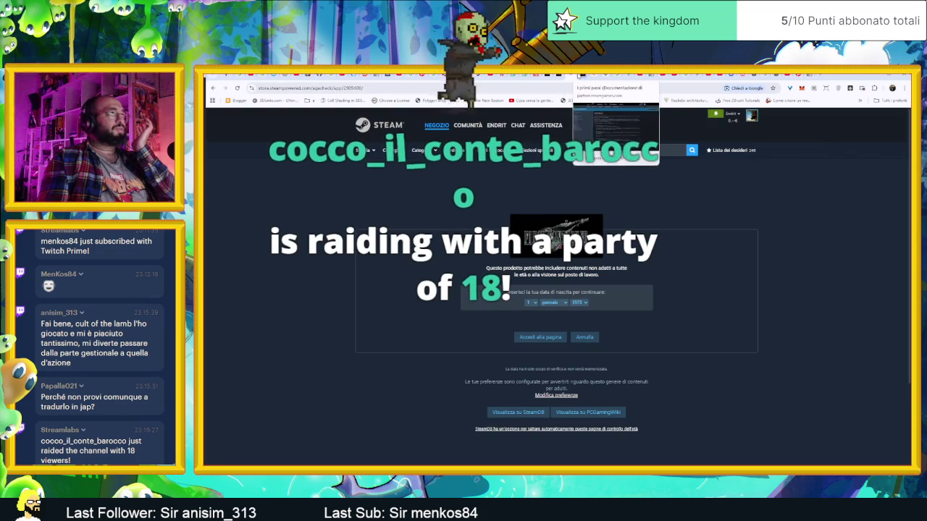
Show the Steamworks 'I primi passi' getting-started documentation page.
{"action": "left_click", "coordinate": [573, 75]}
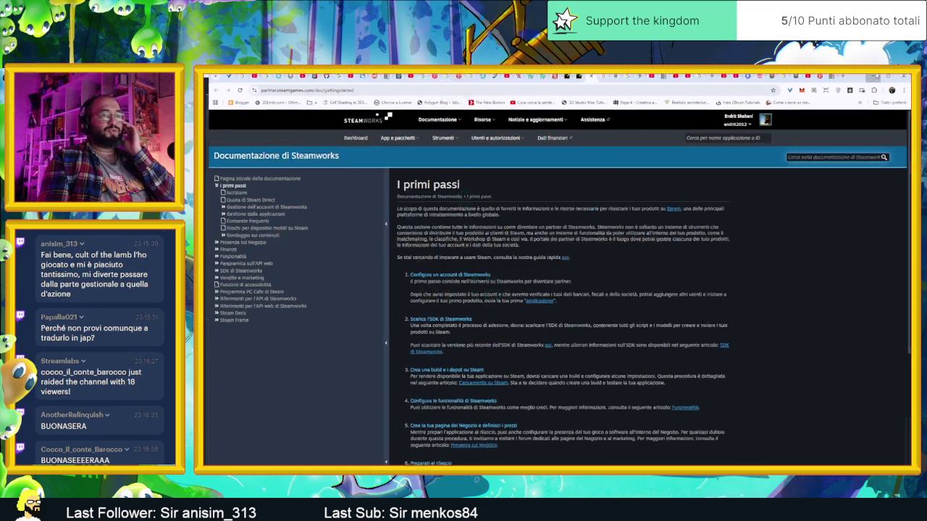
Bring the Godot editor back to the front and close the speed_tile scene tab.
{"action": "left_click", "coordinate": [877, 75]}
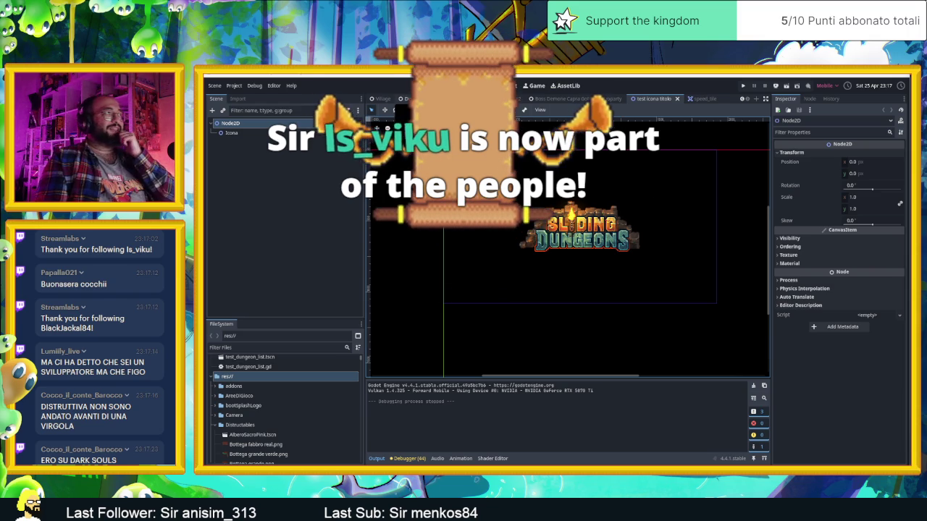
{"action": "middle_click", "coordinate": [702, 99]}
{"action": "scroll", "coordinate": [427, 99], "scroll_direction": "up", "scroll_amount": 2}
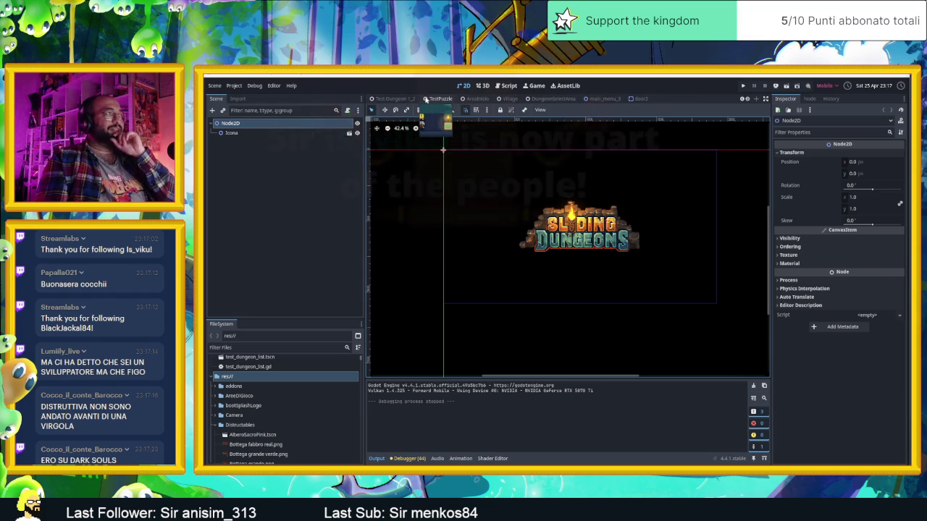
Switch to the AreaInizio dungeon scene and pan the view to the right.
{"action": "left_click", "coordinate": [470, 98]}
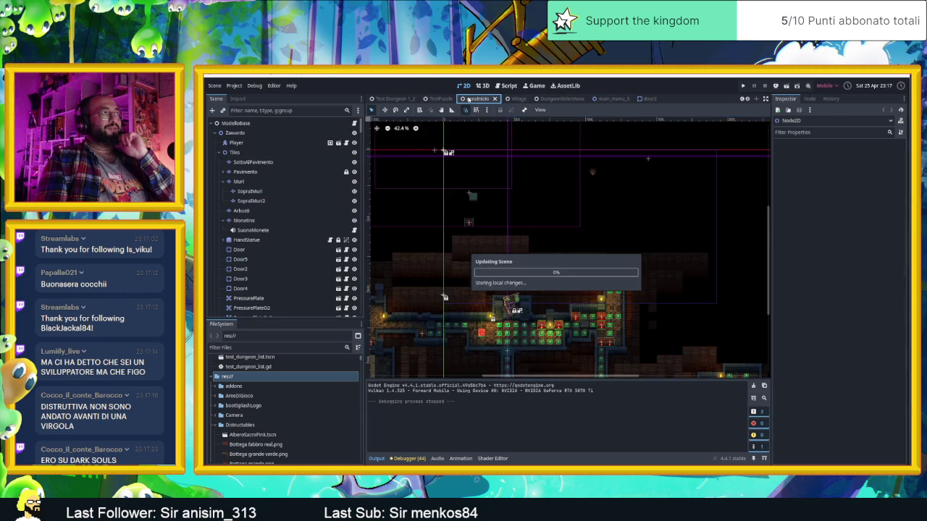
{"action": "scroll", "coordinate": [670, 297], "scroll_direction": "right", "scroll_amount": 5}
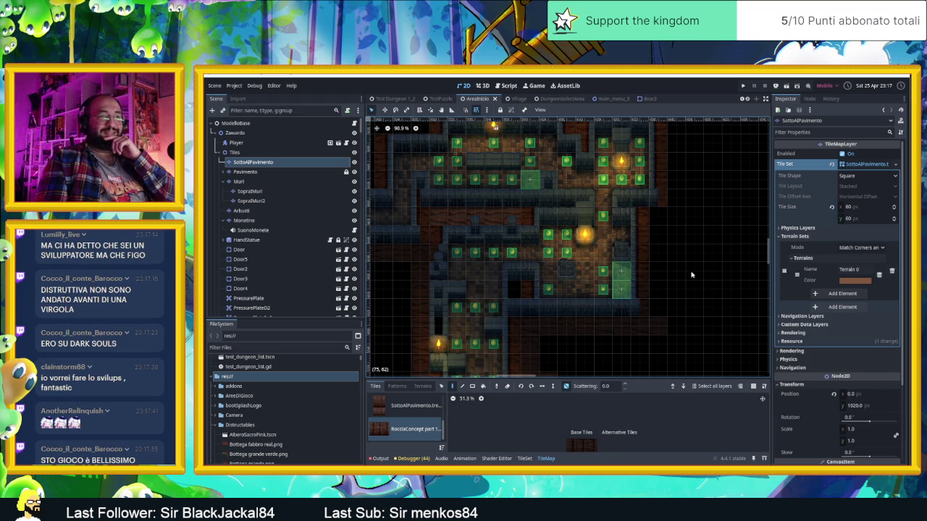
Paint a row of three SottoAlPavimento floor tiles into a gap in the map.
{"action": "left_click_drag", "start_coordinate": [683, 269], "coordinate": [678, 331]}
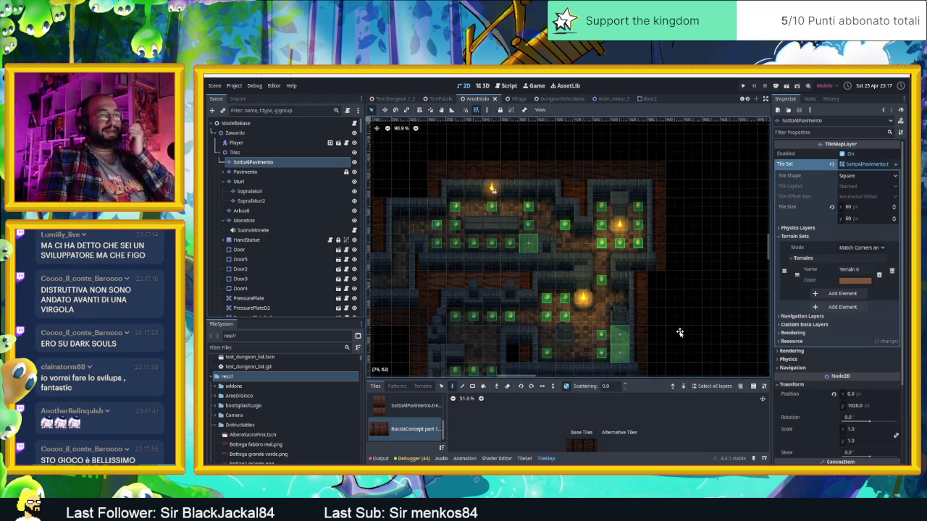
{"action": "left_click", "coordinate": [383, 410]}
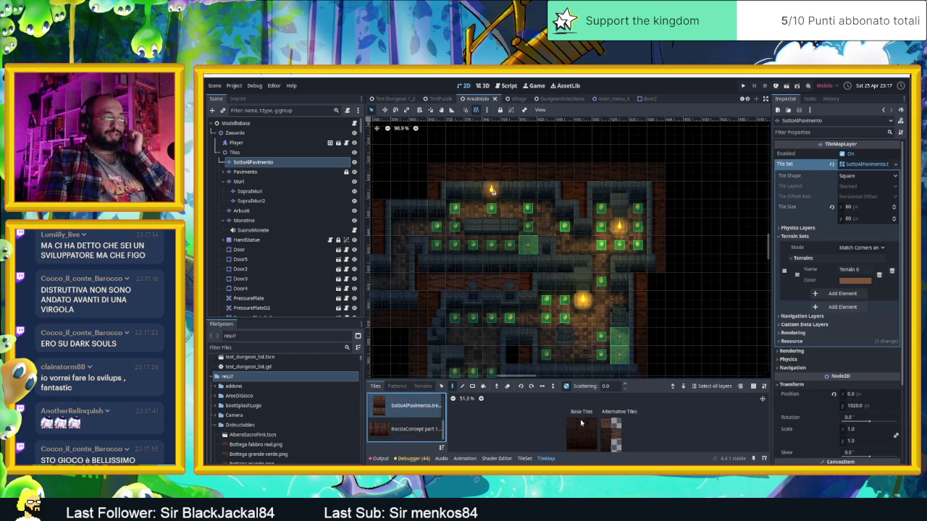
{"action": "left_click_drag", "start_coordinate": [571, 424], "coordinate": [594, 424]}
{"action": "left_click", "coordinate": [675, 172]}
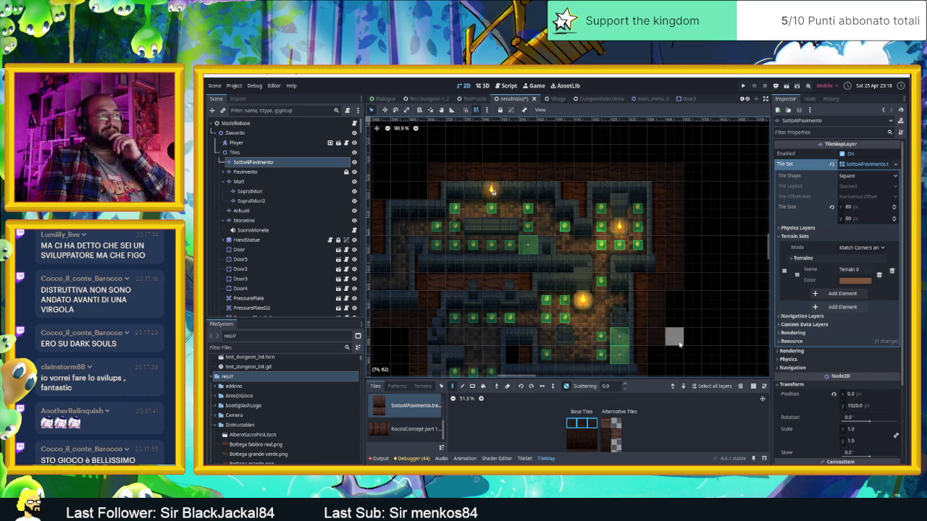
Save the level and launch it with Run Current Scene for a playtest.
{"action": "scroll", "coordinate": [669, 337], "scroll_direction": "down", "scroll_amount": 3}
{"action": "scroll", "coordinate": [651, 304], "scroll_direction": "up", "scroll_amount": 1}
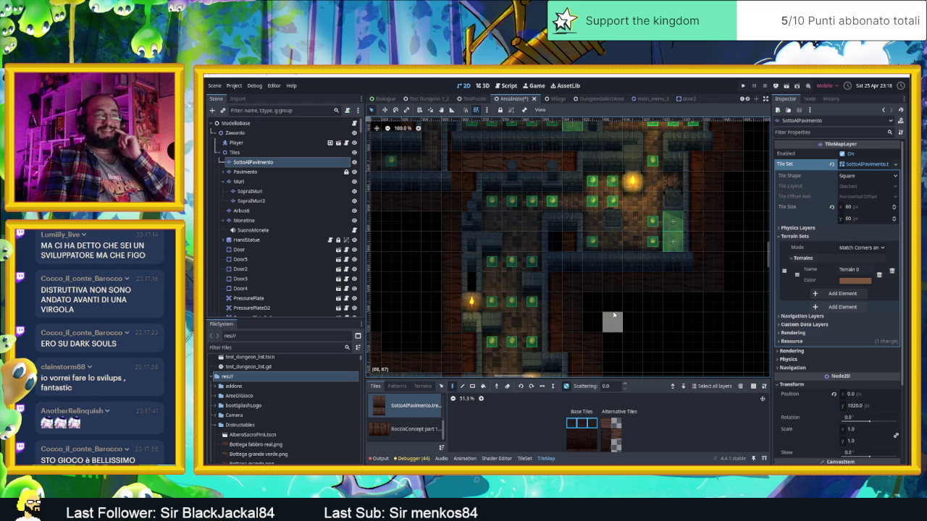
{"action": "scroll", "coordinate": [598, 249], "scroll_direction": "left", "scroll_amount": 3}
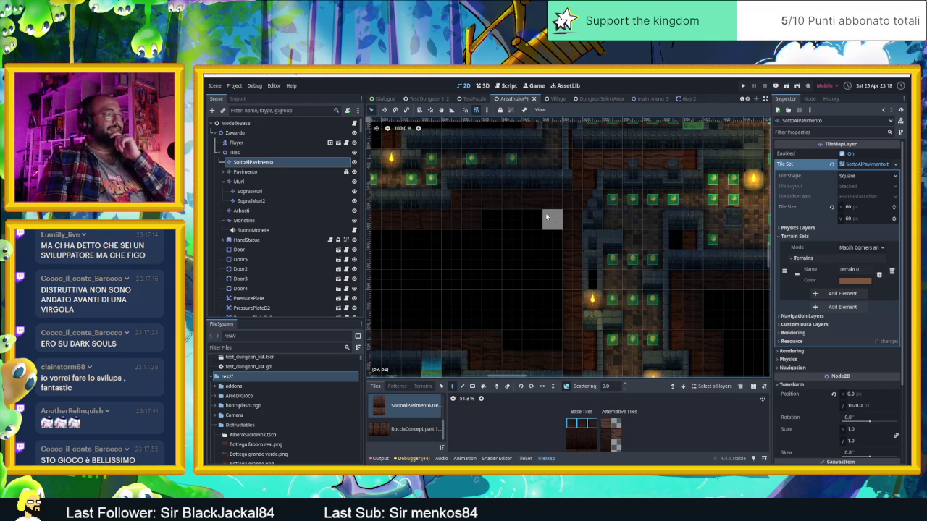
{"action": "scroll", "coordinate": [647, 296], "scroll_direction": "down", "scroll_amount": 3}
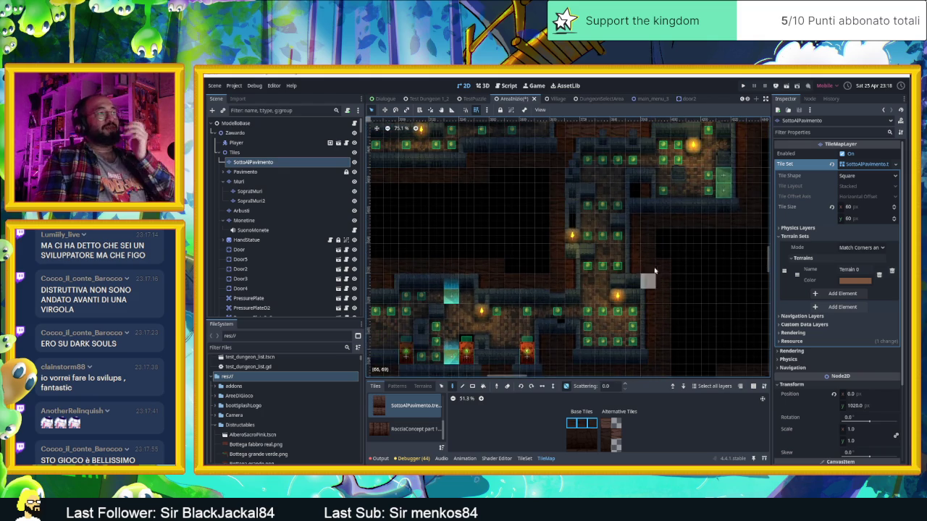
{"action": "left_click", "coordinate": [795, 86]}
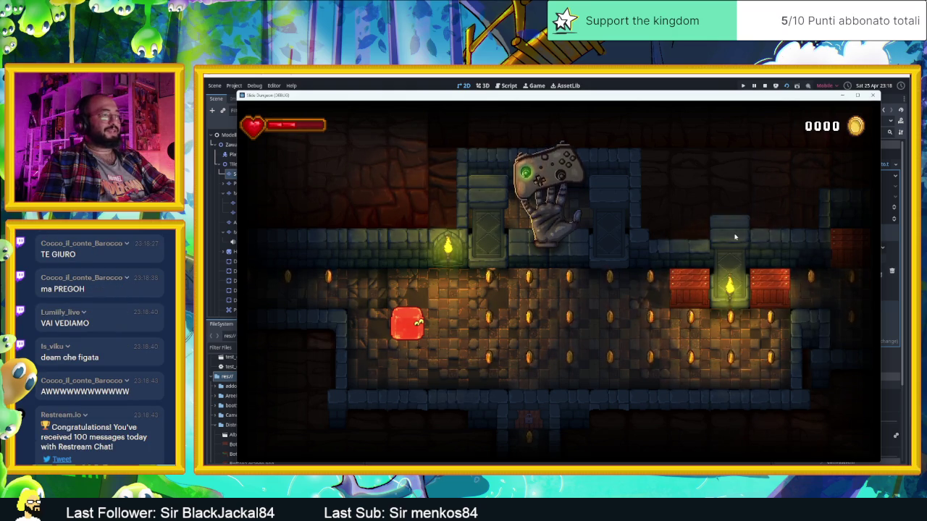
Slide the slime around the first room with the arrow keys, collecting the coin rows.
{"action": "key", "text": "Down"}
{"action": "key", "text": "Up"}
{"action": "key", "text": "Down"}
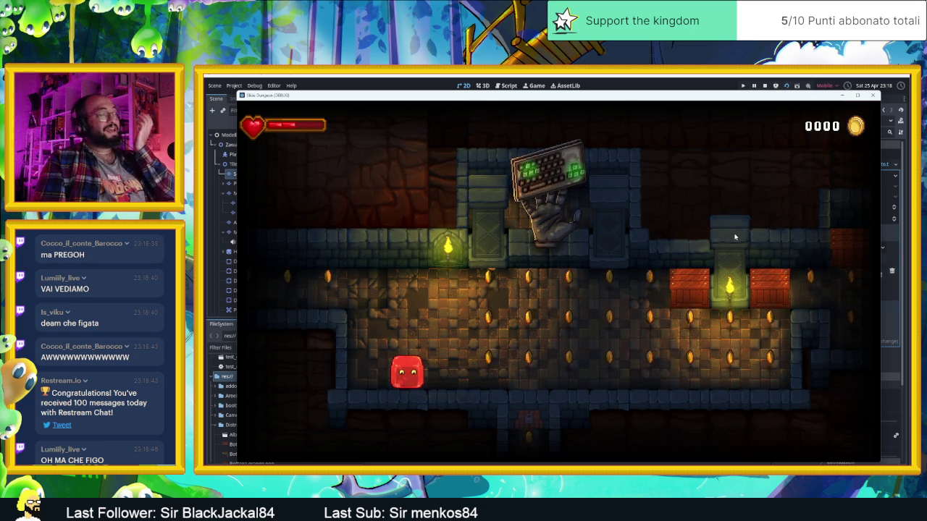
{"action": "key", "text": "Right"}
{"action": "key", "text": "Up"}
{"action": "key", "text": "Left"}
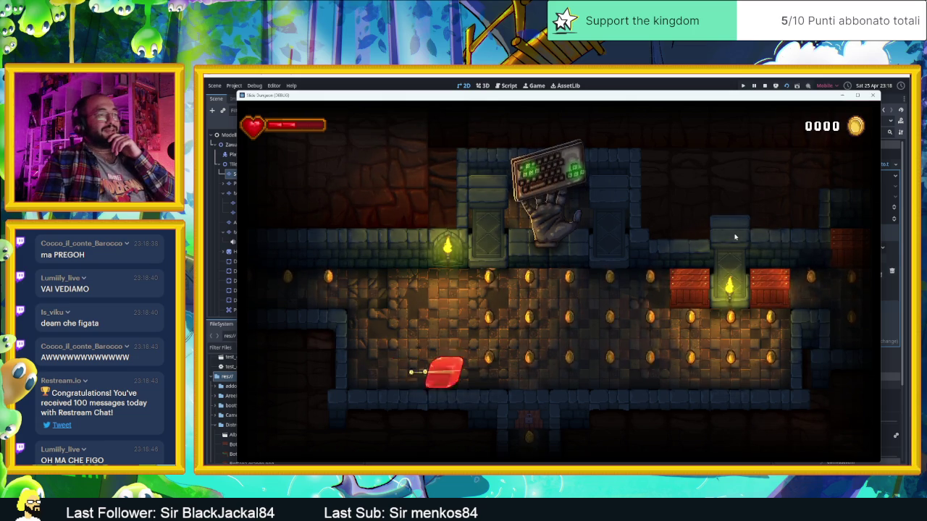
{"action": "key", "text": "Up"}
{"action": "key", "text": "Right"}
{"action": "key", "text": "Down"}
{"action": "key", "text": "Right"}
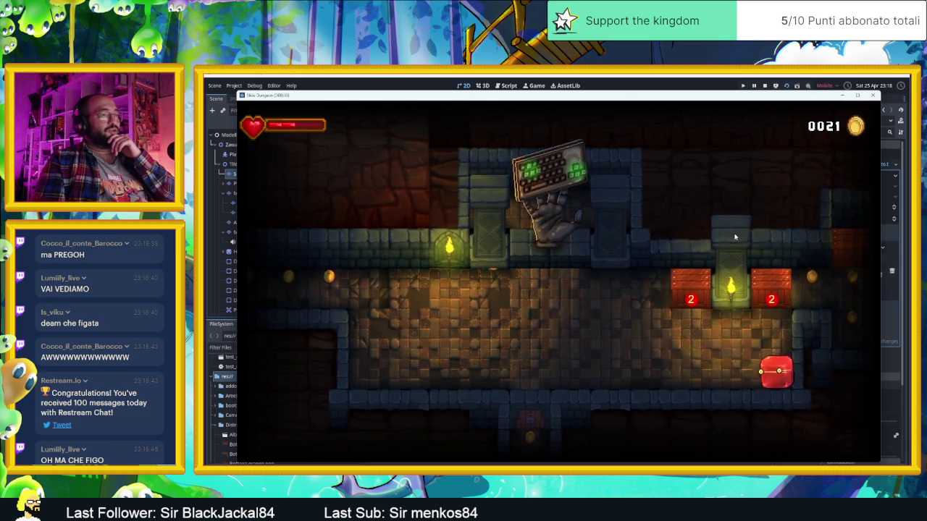
Break the nearby crates, move into the next room and drop down the shaft.
{"action": "key", "text": "Up"}
{"action": "key", "text": "Up"}
{"action": "key", "text": "Left"}
{"action": "key", "text": "Up"}
{"action": "key", "text": "Up"}
{"action": "key", "text": "Right"}
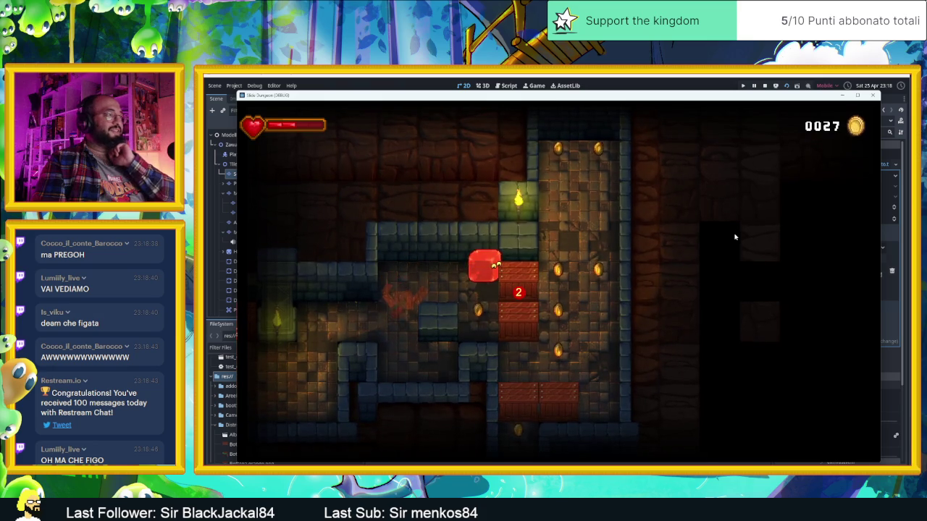
{"action": "key", "text": "Down"}
{"action": "key", "text": "Up"}
{"action": "key", "text": "Left"}
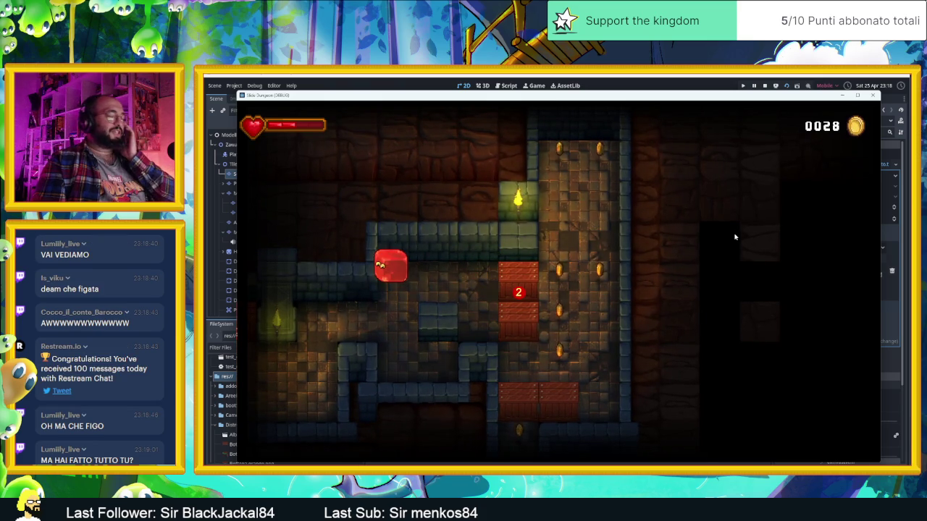
{"action": "key", "text": "Right"}
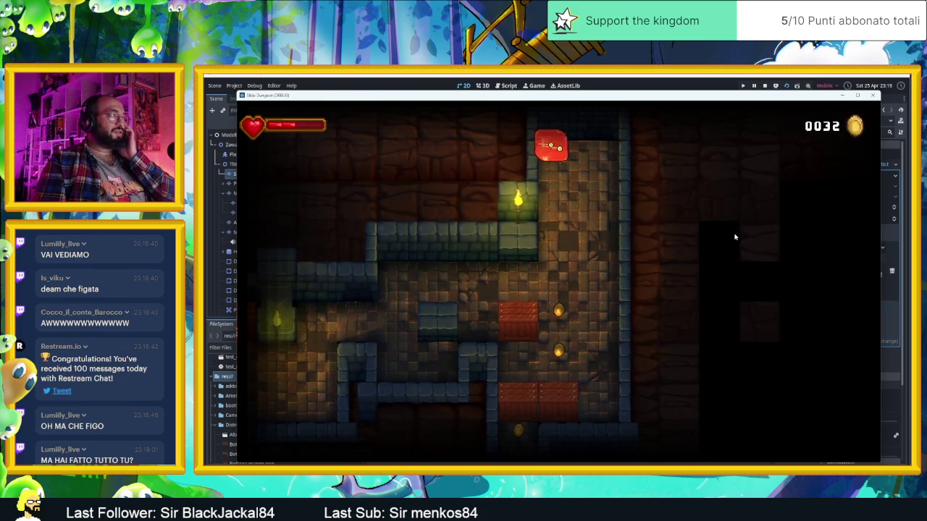
{"action": "key", "text": "Down"}
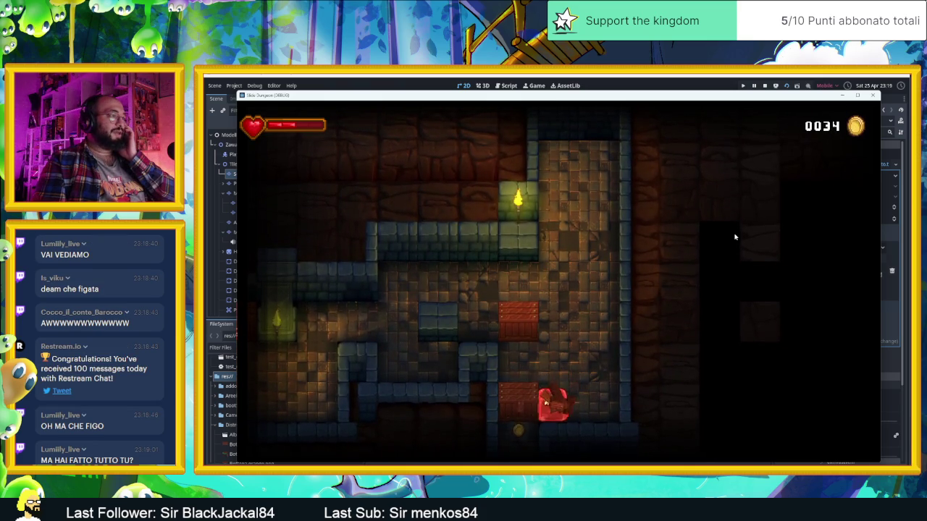
{"action": "key", "text": "Left"}
Continue sliding through the dungeon rooms, gathering coins up to the top room.
{"action": "key", "text": "Right"}
{"action": "key", "text": "Up"}
{"action": "key", "text": "Down"}
{"action": "key", "text": "Up"}
{"action": "key", "text": "Left"}
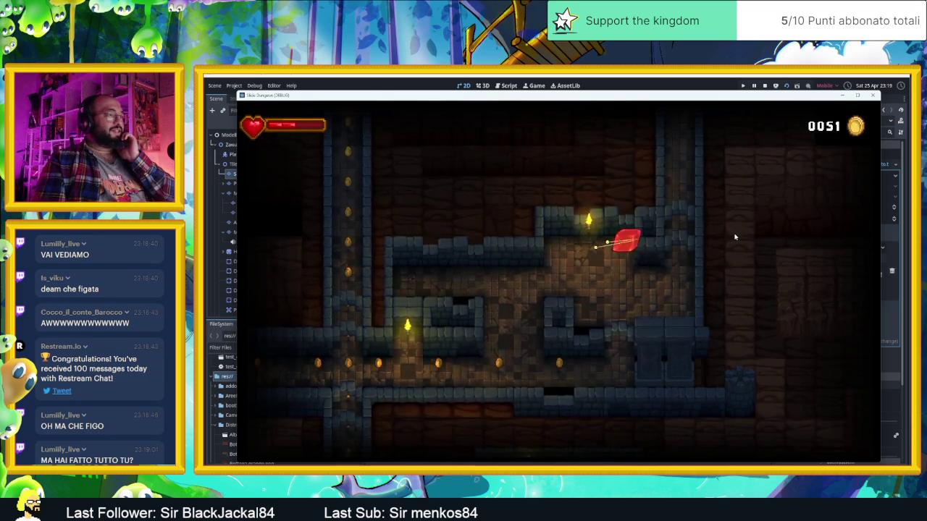
{"action": "key", "text": "Up"}
{"action": "key", "text": "Right"}
{"action": "key", "text": "Down"}
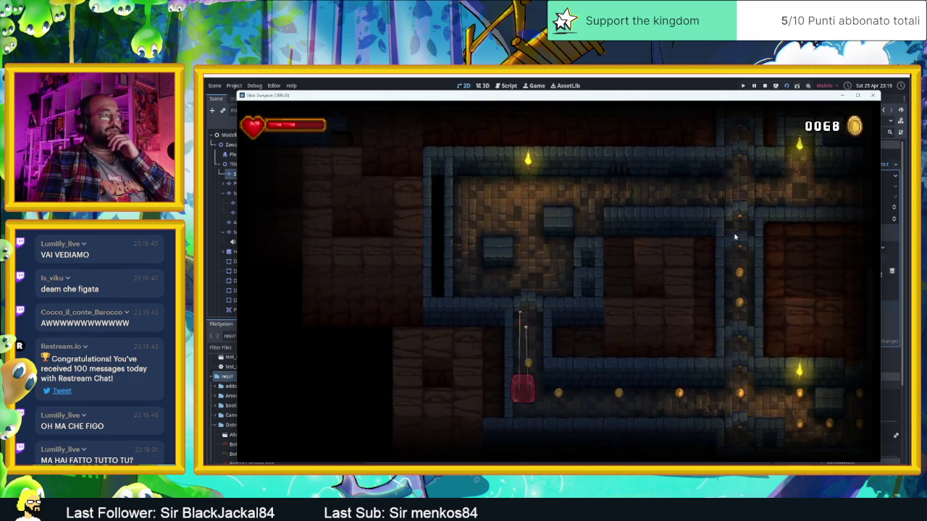
{"action": "key", "text": "Right"}
{"action": "key", "text": "Left"}
{"action": "key", "text": "Up"}
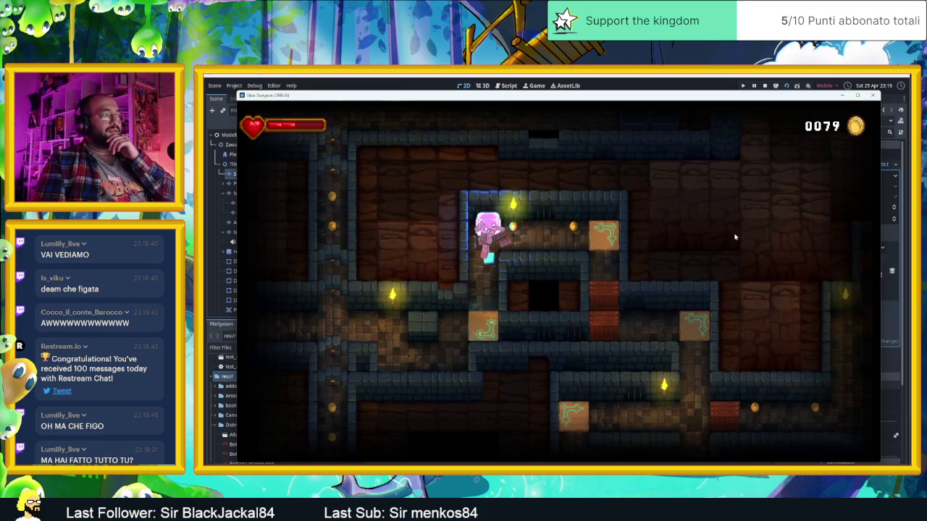
{"action": "key", "text": "Right"}
{"action": "key", "text": "Right"}
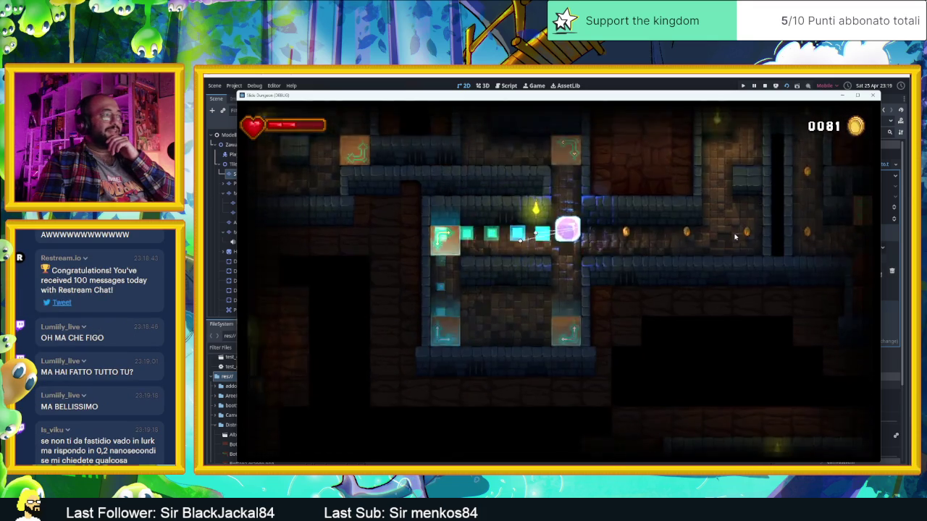
Clear the coin column and crates, then open the inventory with coins at 0111.
{"action": "key", "text": "Up"}
{"action": "key", "text": "Left"}
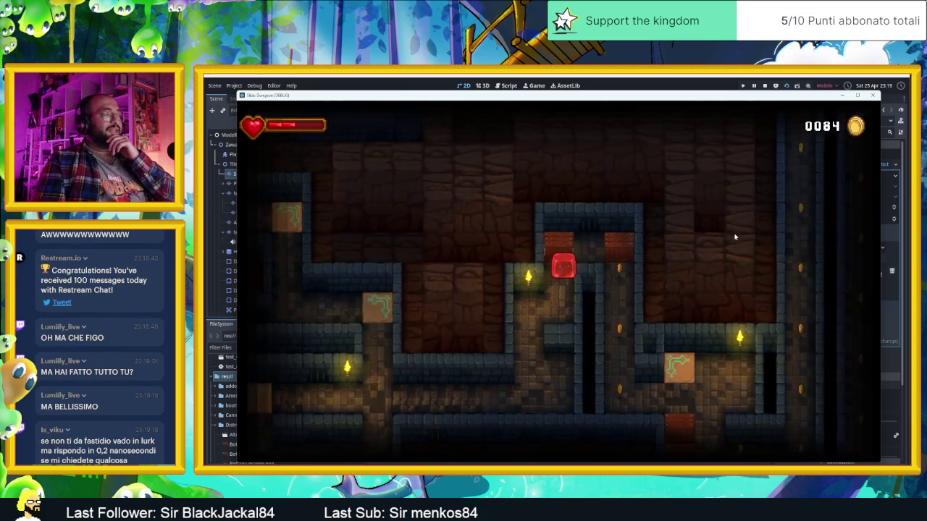
{"action": "key", "text": "Up"}
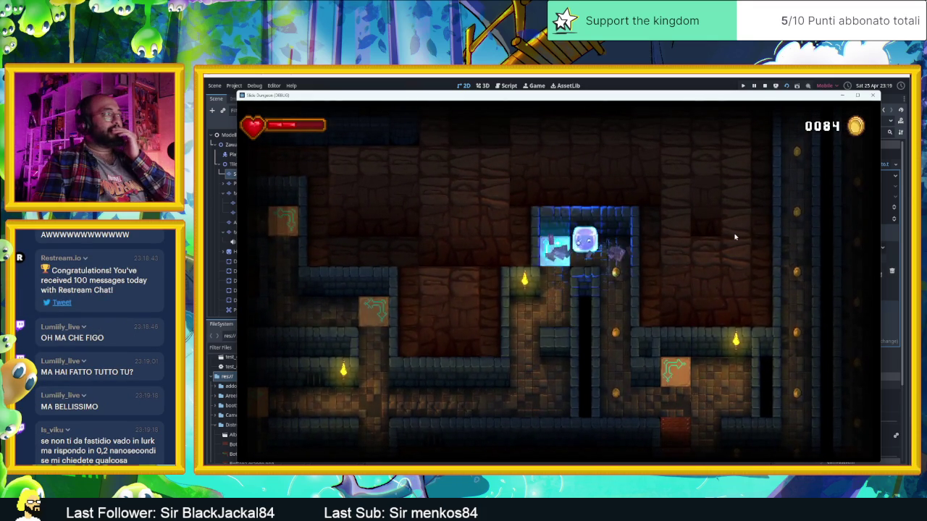
{"action": "key", "text": "Down"}
{"action": "key", "text": "Left"}
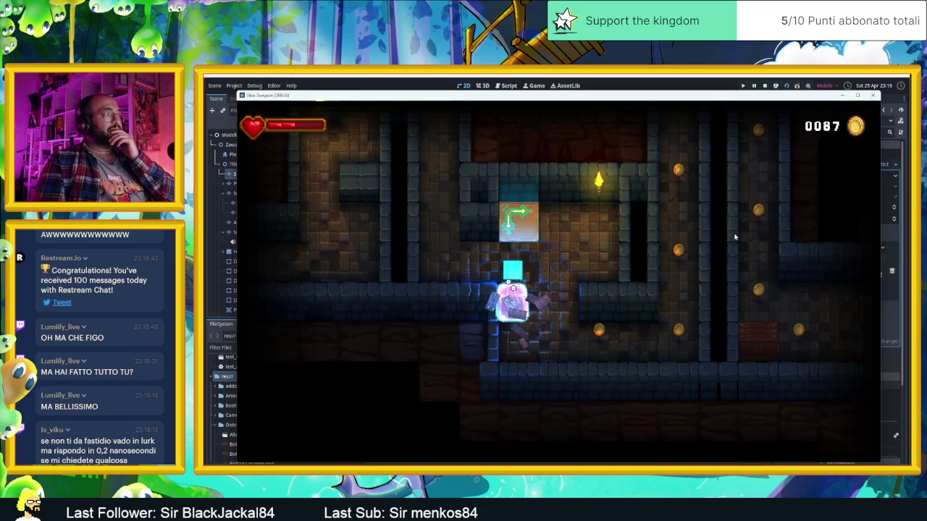
{"action": "key", "text": "Right"}
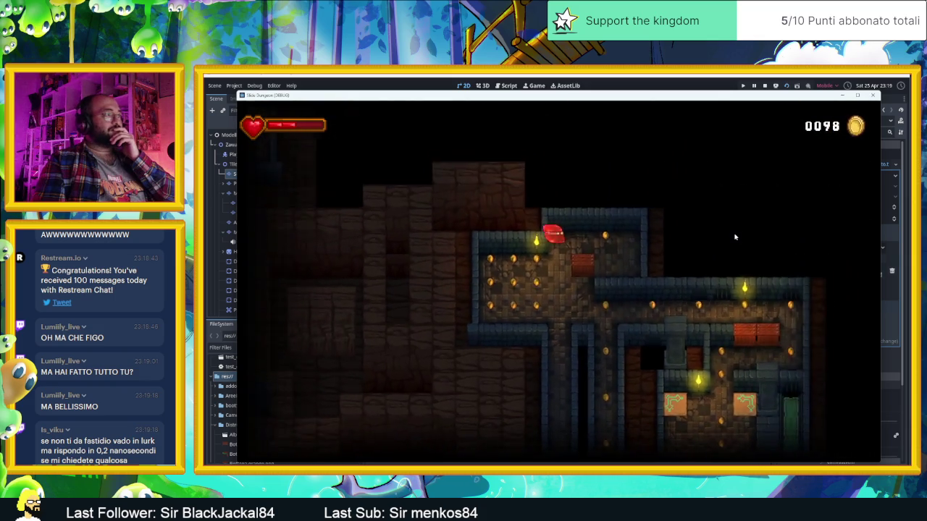
{"action": "key", "text": "Left"}
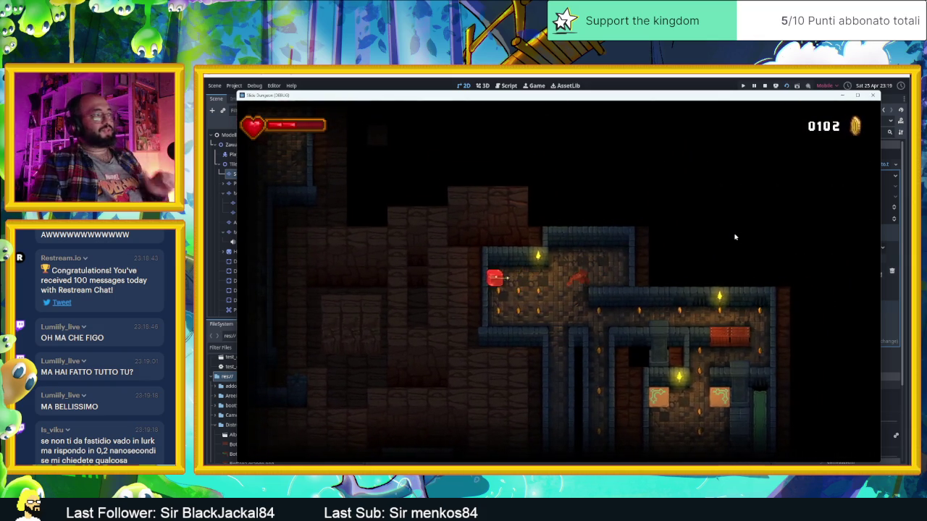
{"action": "key", "text": "Right"}
{"action": "key", "text": "i"}
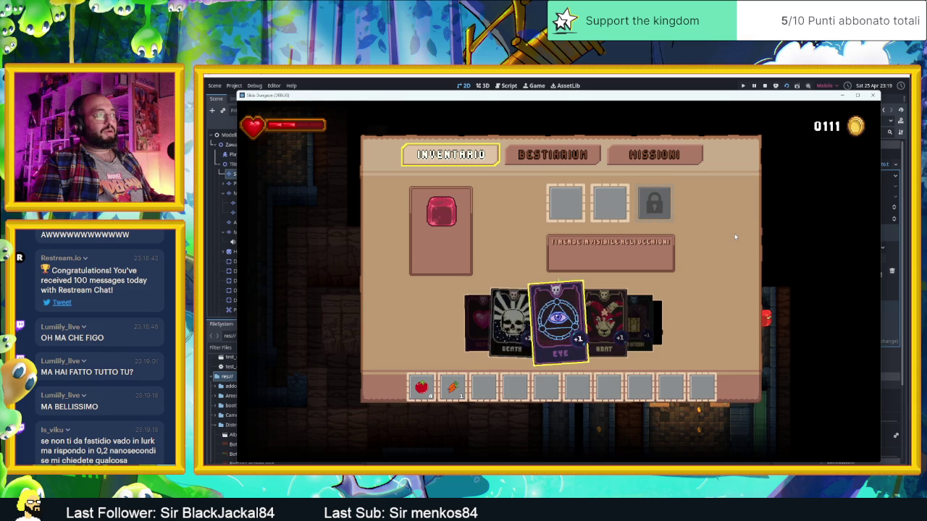
Equip the Death card, browse the Bestiarium and Missioni pages, close the inventory and resume play.
{"action": "key", "text": "Return"}
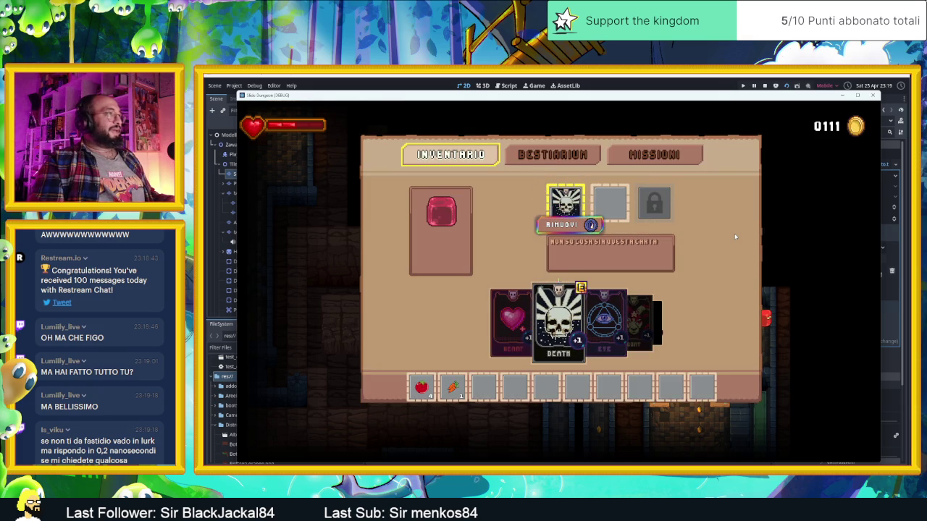
{"action": "key", "text": "Right"}
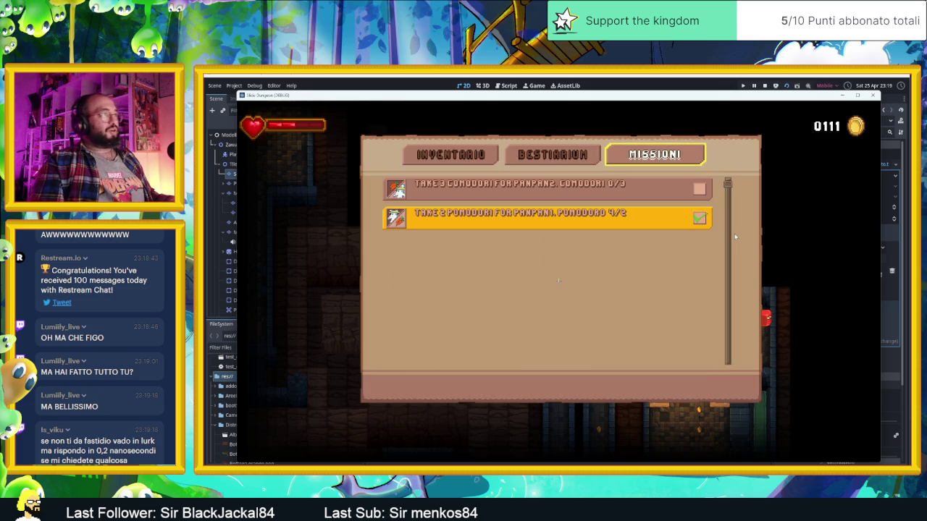
{"action": "key", "text": "i"}
{"action": "key", "text": "Up"}
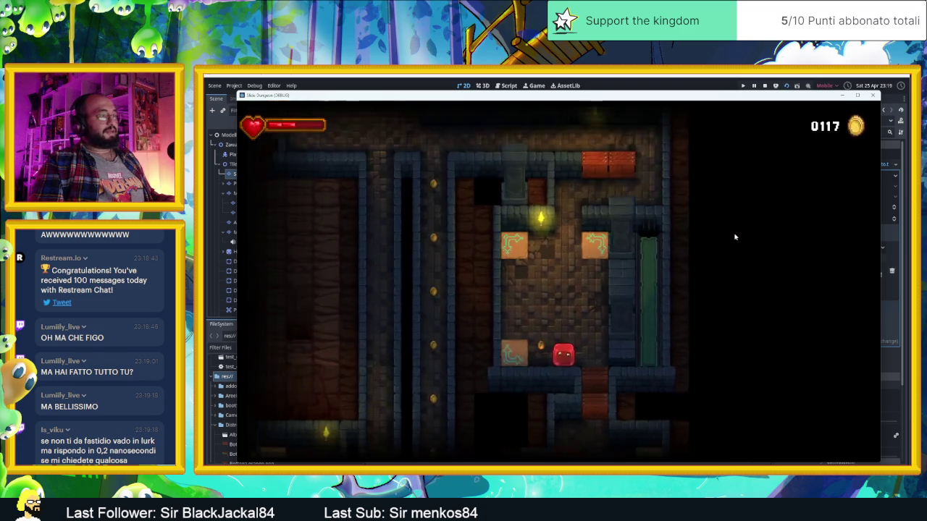
Slide the slime down the shaft and across the arrow tile, collecting coins in the first room.
{"action": "key", "text": "Down"}
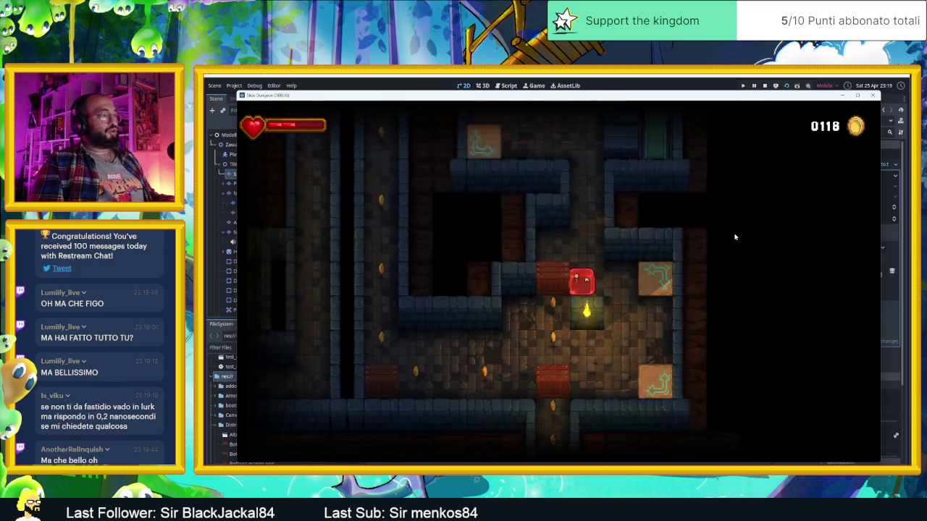
{"action": "key", "text": "Right"}
{"action": "key", "text": "Up"}
{"action": "key", "text": "Down"}
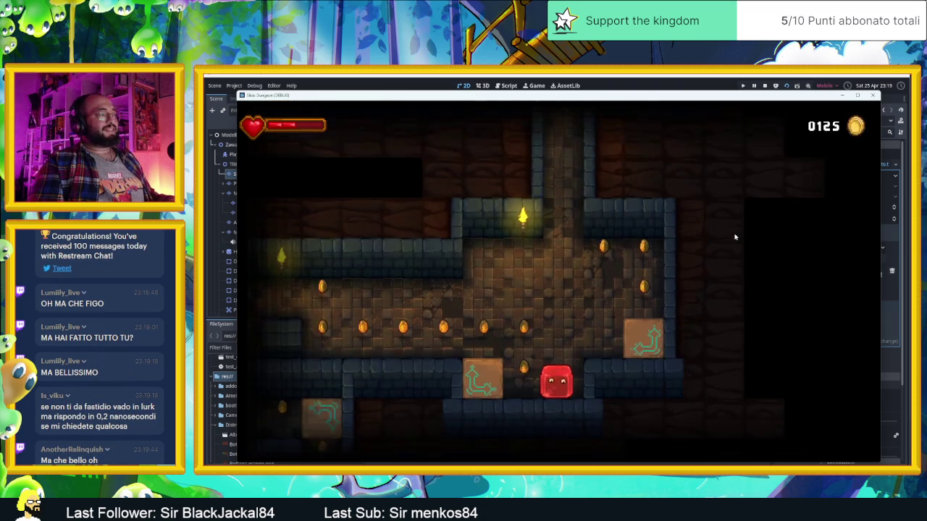
{"action": "key", "text": "Left"}
{"action": "key", "text": "Right"}
{"action": "key", "text": "Down"}
{"action": "key", "text": "Left"}
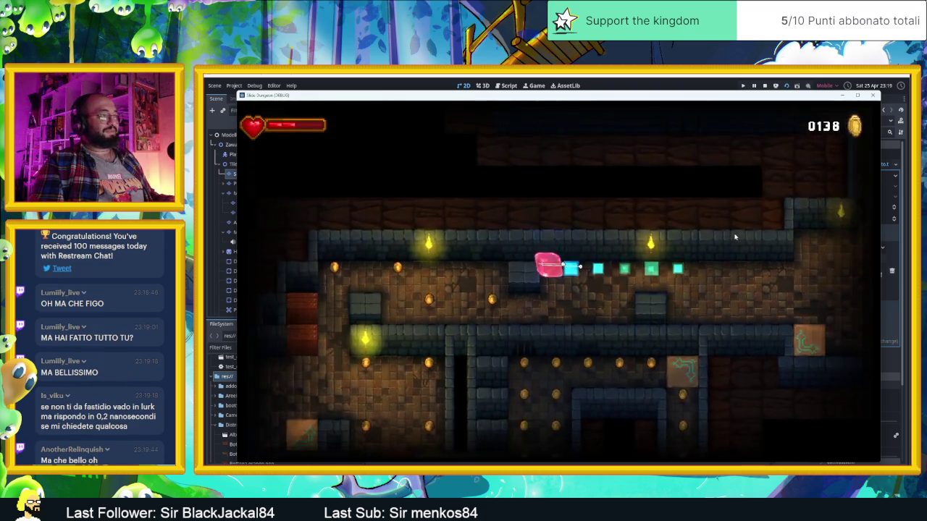
{"action": "key", "text": "Down"}
{"action": "key", "text": "Right"}
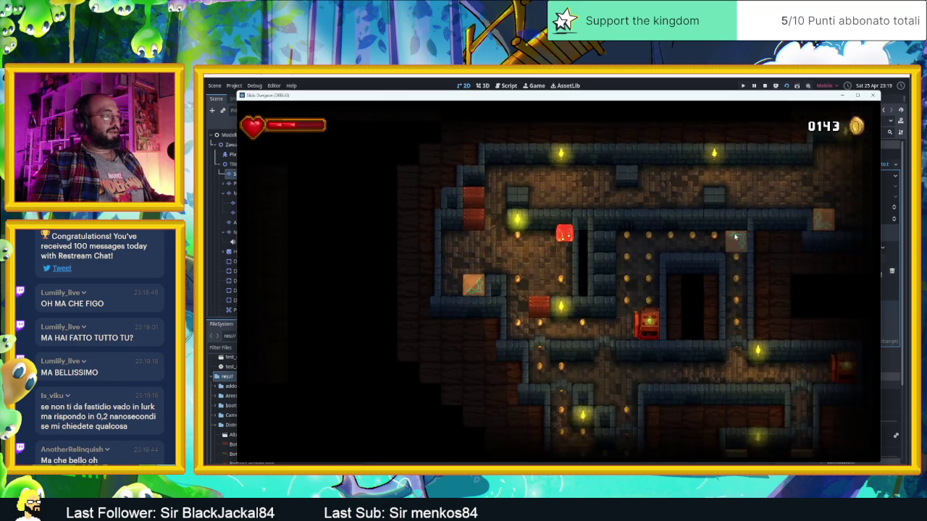
{"action": "key", "text": "Left"}
{"action": "key", "text": "Down"}
{"action": "key", "text": "Right"}
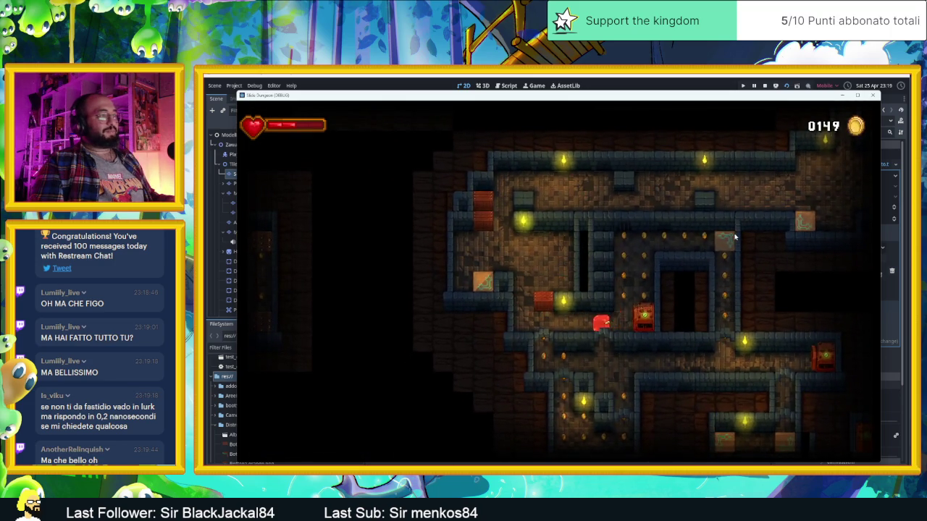
{"action": "key", "text": "Up"}
{"action": "key", "text": "Left"}
Move the slime up into the next room and sweep past the top-left corner and torch for coins.
{"action": "key", "text": "Up"}
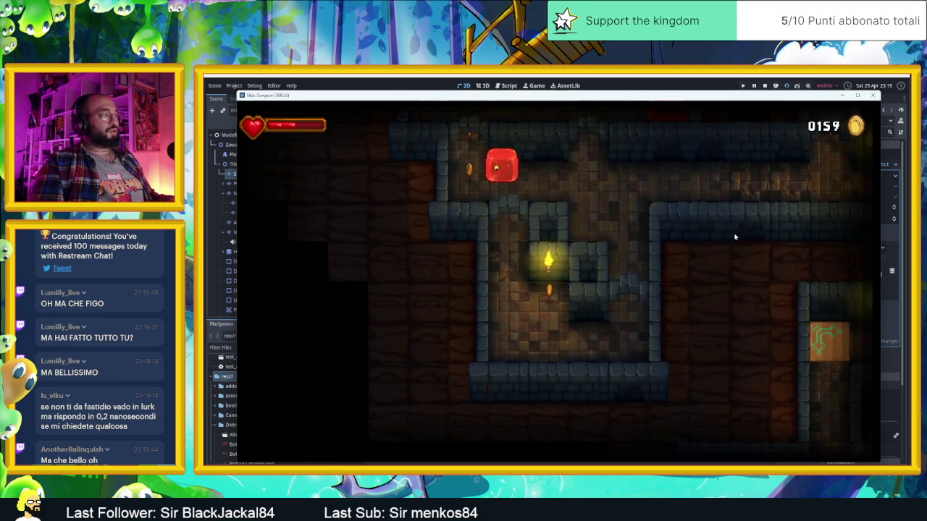
{"action": "key", "text": "Right"}
{"action": "key", "text": "Down"}
{"action": "key", "text": "Left"}
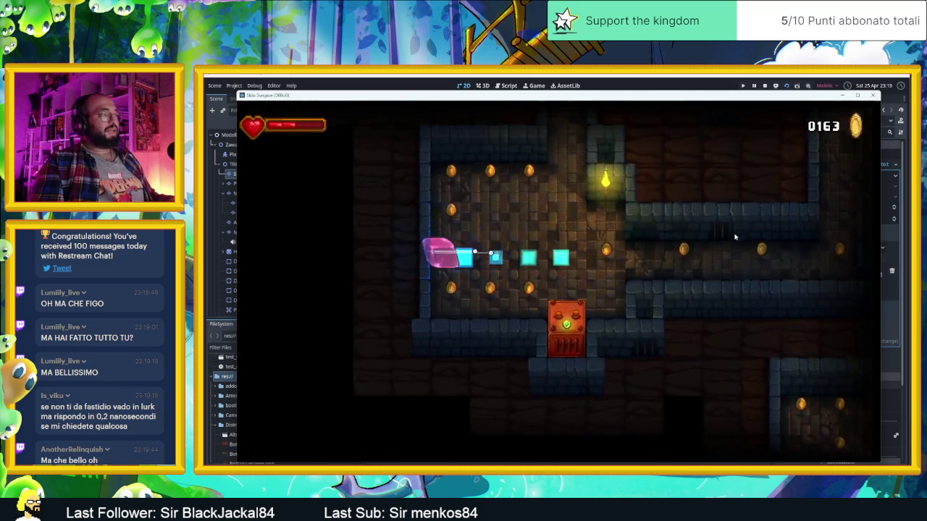
{"action": "key", "text": "Up"}
{"action": "key", "text": "Right"}
{"action": "key", "text": "Down"}
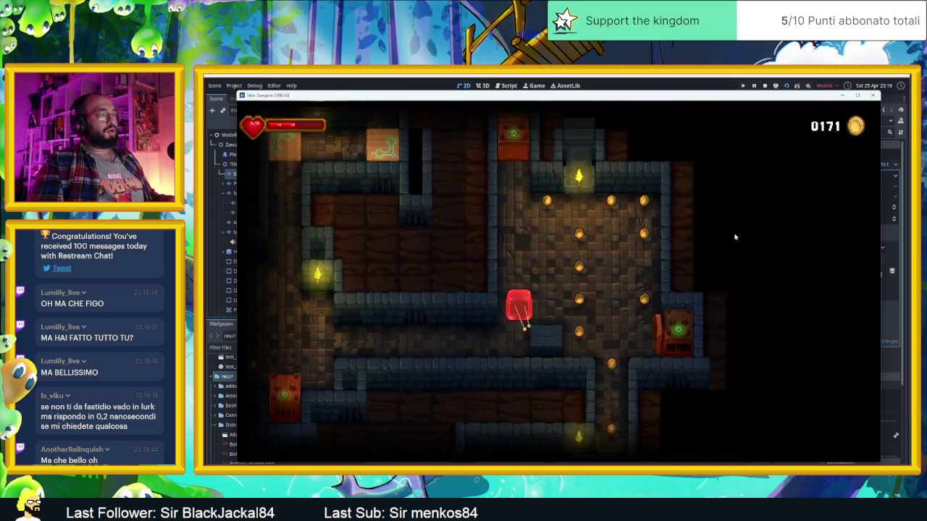
{"action": "key", "text": "Up"}
{"action": "key", "text": "Right"}
{"action": "key", "text": "Down"}
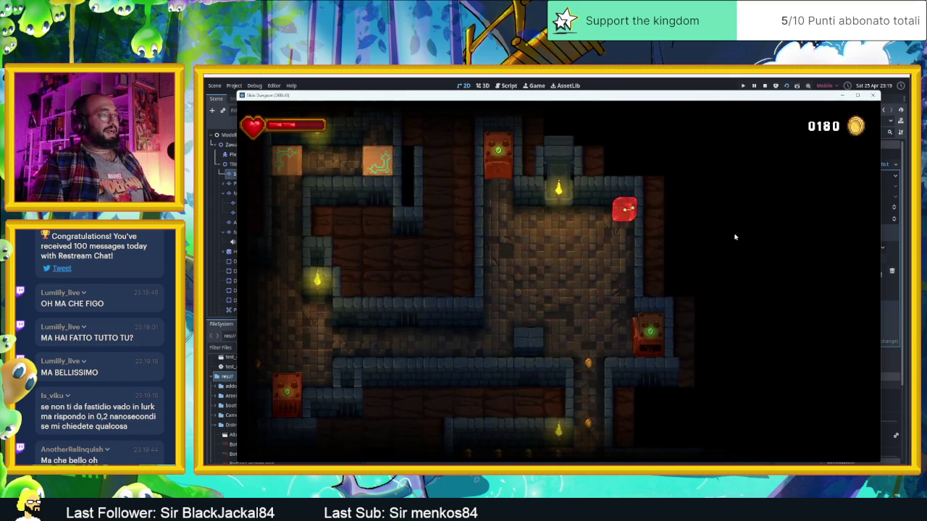
Steer the slime across the room for coins and bring it into a new room.
{"action": "key", "text": "Down"}
{"action": "key", "text": "Left"}
{"action": "key", "text": "Up"}
{"action": "key", "text": "Right"}
{"action": "key", "text": "Down"}
{"action": "key", "text": "Down"}
{"action": "key", "text": "Up"}
{"action": "key", "text": "Down"}
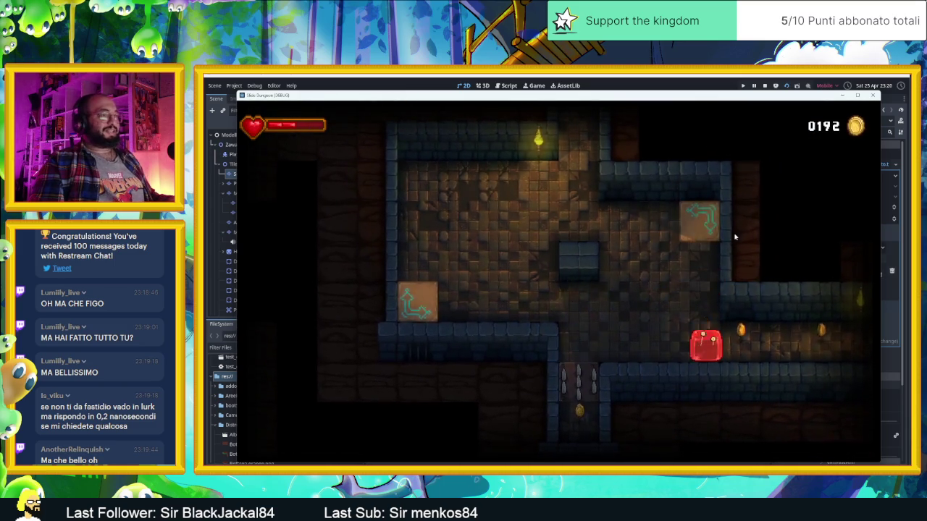
{"action": "key", "text": "Left"}
Slide the slime up into the following room and along its upper corridor, gathering coins.
{"action": "key", "text": "Up"}
{"action": "key", "text": "Right"}
{"action": "key", "text": "Up"}
{"action": "key", "text": "Left"}
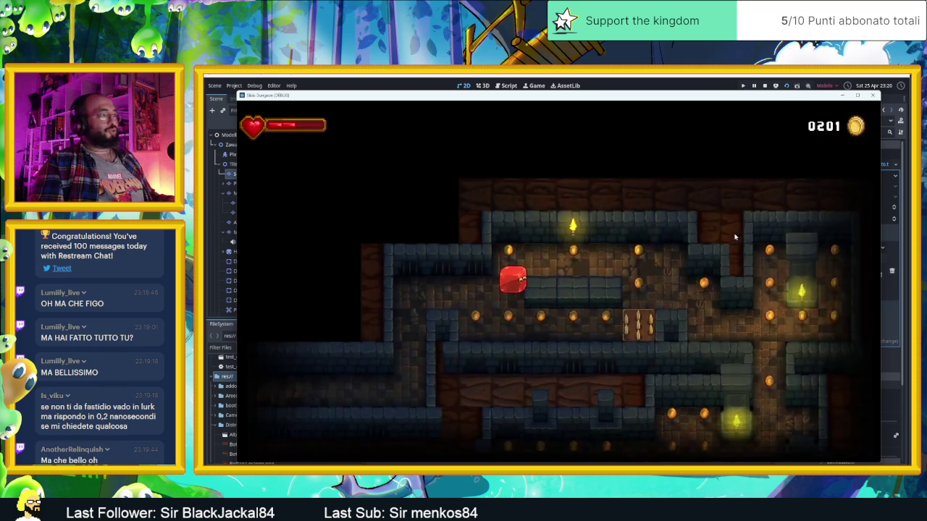
{"action": "key", "text": "Down"}
{"action": "key", "text": "Left"}
{"action": "key", "text": "Up"}
{"action": "key", "text": "Right"}
{"action": "key", "text": "Left"}
{"action": "key", "text": "Right"}
{"action": "key", "text": "Up"}
{"action": "key", "text": "Down"}
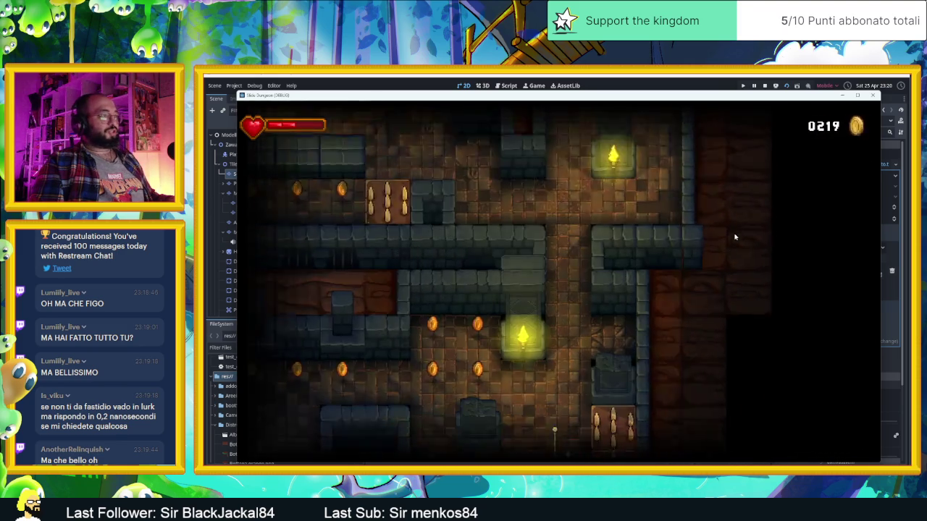
Guide the slime through the next rooms, reaching the top-left corridor and then the lower room.
{"action": "key", "text": "Up"}
{"action": "key", "text": "Left"}
{"action": "key", "text": "Up"}
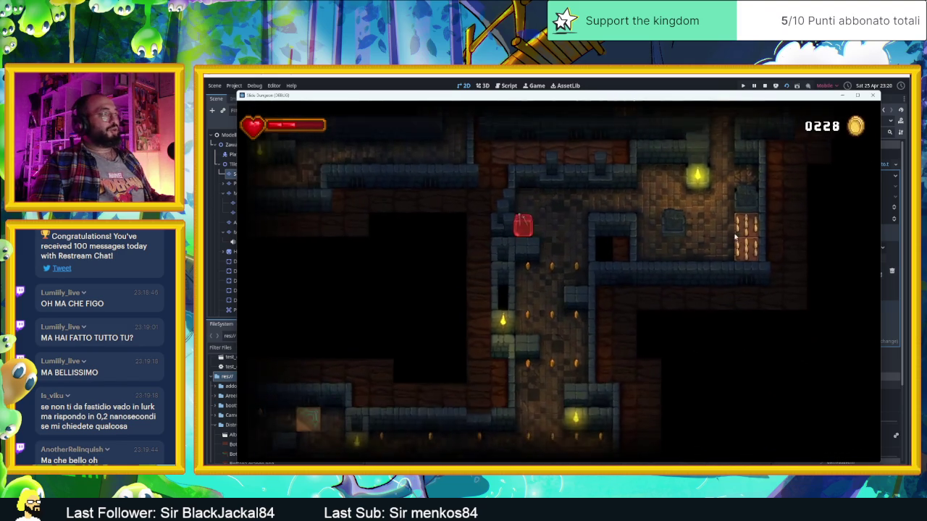
{"action": "key", "text": "Down"}
{"action": "key", "text": "Right"}
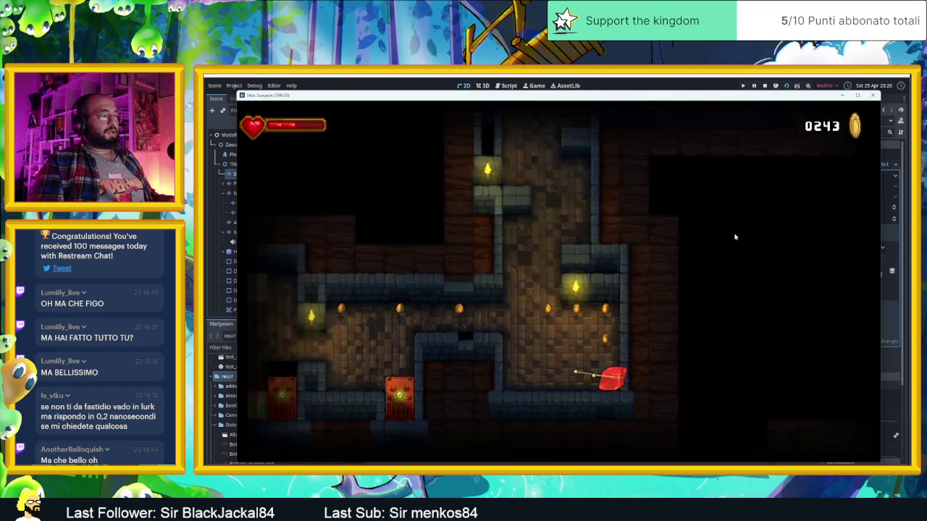
{"action": "key", "text": "Up"}
{"action": "key", "text": "Left"}
{"action": "key", "text": "Down"}
{"action": "key", "text": "Right"}
{"action": "key", "text": "Up"}
{"action": "key", "text": "Left"}
{"action": "key", "text": "Down"}
{"action": "key", "text": "Right"}
{"action": "key", "text": "Up"}
{"action": "key", "text": "Left"}
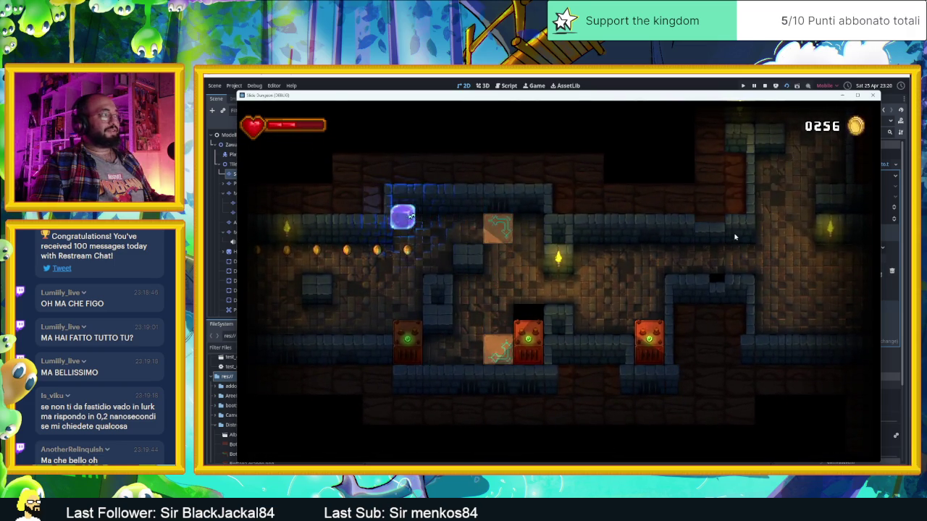
{"action": "key", "text": "Down"}
Weave the slime through the corridors of several more rooms, collecting coins.
{"action": "key", "text": "Right"}
{"action": "key", "text": "Left"}
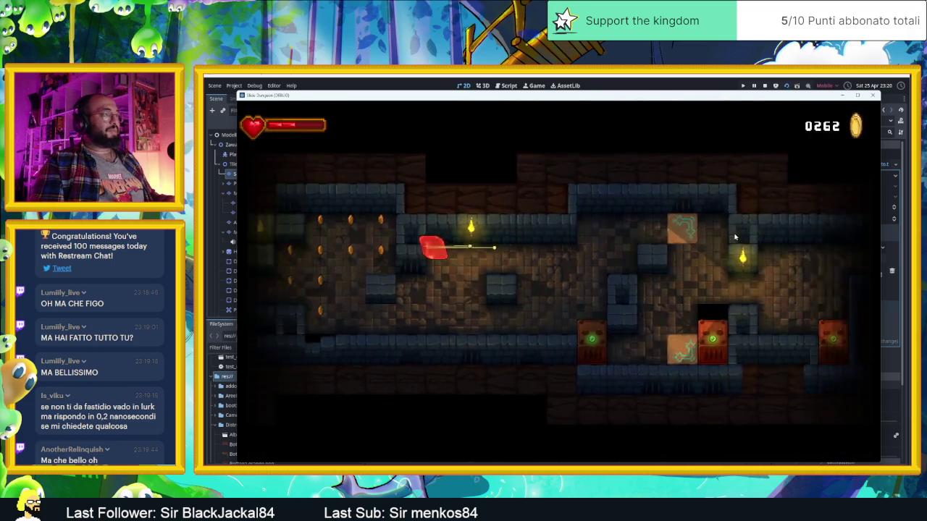
{"action": "key", "text": "Right"}
{"action": "key", "text": "Down"}
{"action": "key", "text": "Left"}
{"action": "key", "text": "Up"}
{"action": "key", "text": "Right"}
{"action": "key", "text": "Left"}
{"action": "key", "text": "Down"}
{"action": "key", "text": "Left"}
{"action": "key", "text": "Down"}
{"action": "key", "text": "Left"}
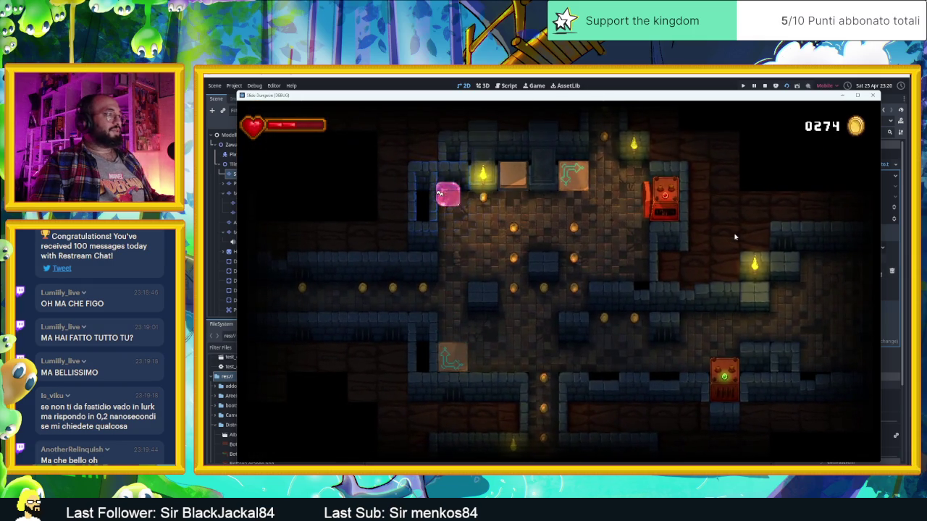
{"action": "key", "text": "Down"}
Collect the coins below, slide past the arrow tile, and leave the room upward.
{"action": "key", "text": "Up"}
{"action": "key", "text": "Left"}
{"action": "key", "text": "Down"}
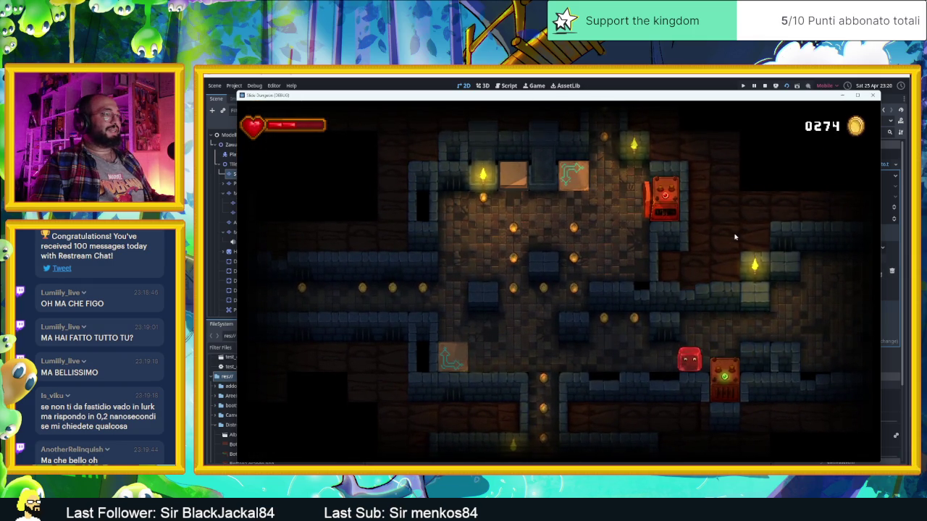
{"action": "key", "text": "Left"}
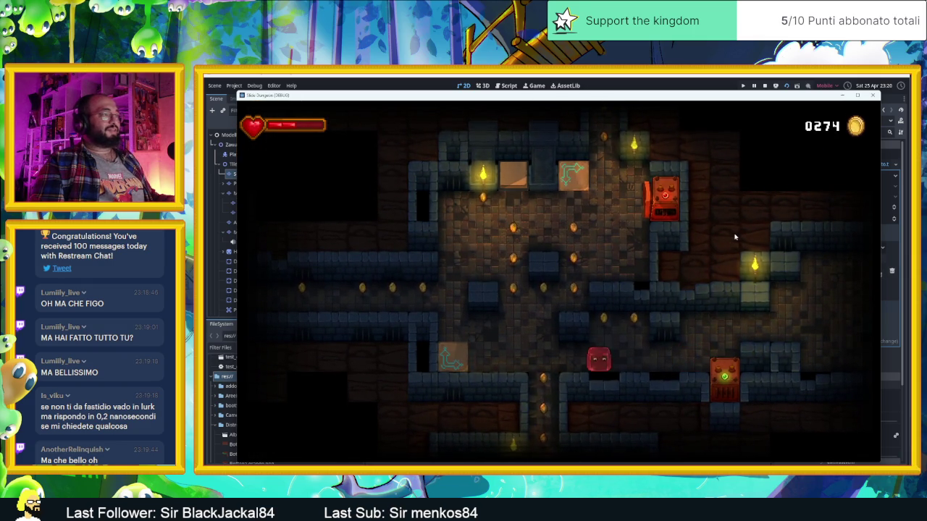
{"action": "key", "text": "Up"}
{"action": "key", "text": "Right"}
{"action": "key", "text": "Down"}
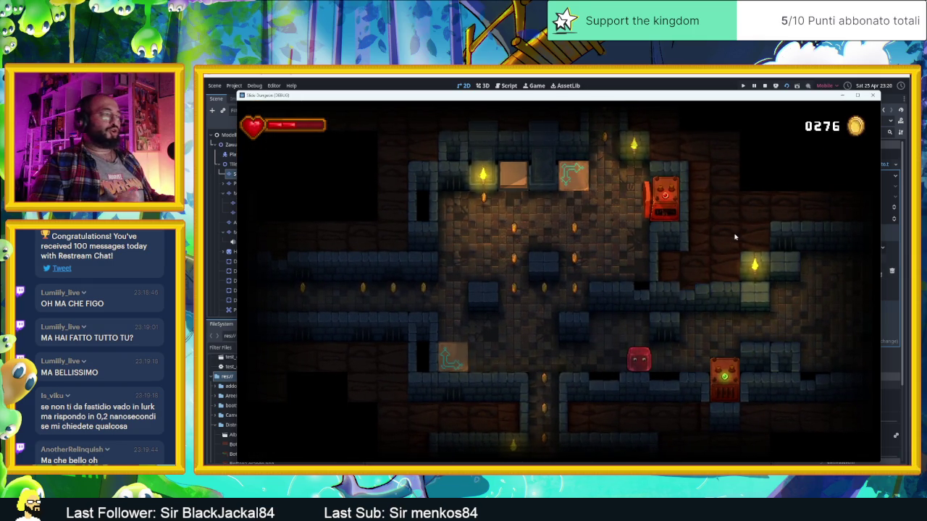
{"action": "key", "text": "Left"}
{"action": "key", "text": "Down"}
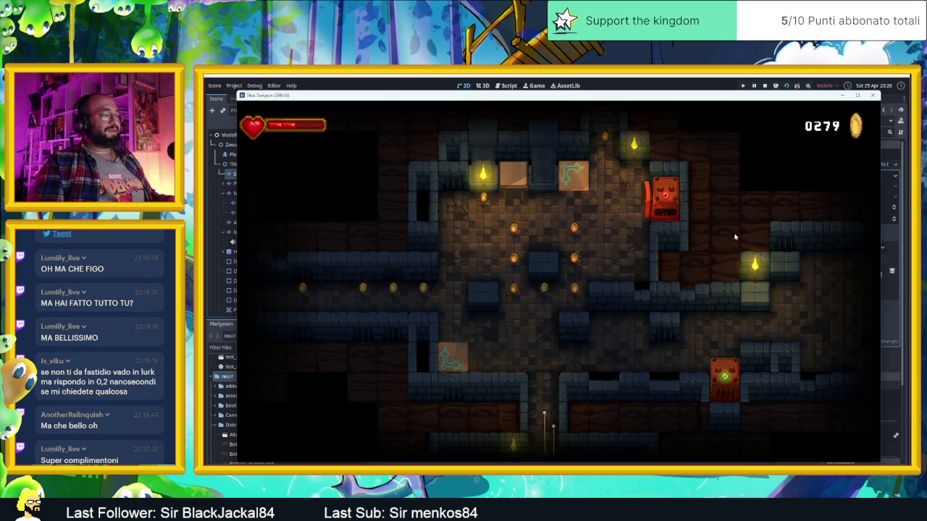
{"action": "key", "text": "Right"}
{"action": "key", "text": "Up"}
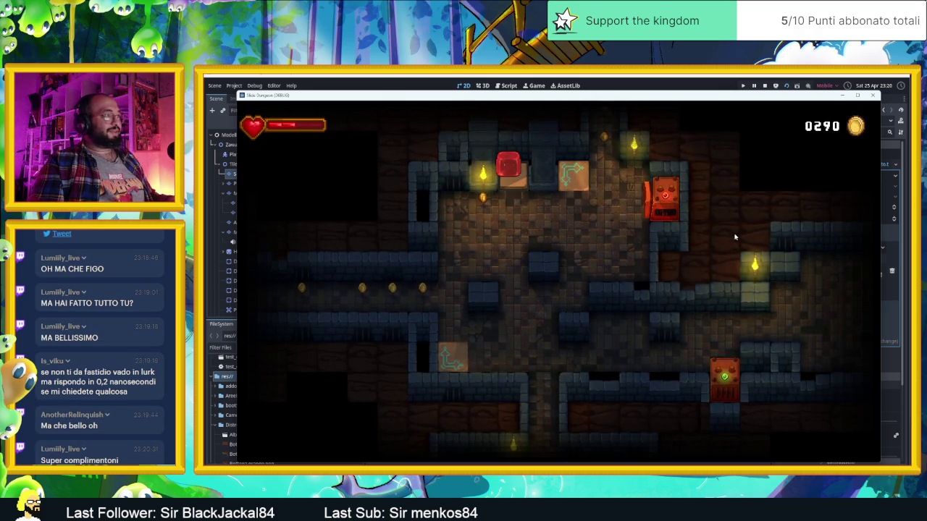
{"action": "key", "text": "Down"}
{"action": "key", "text": "Up"}
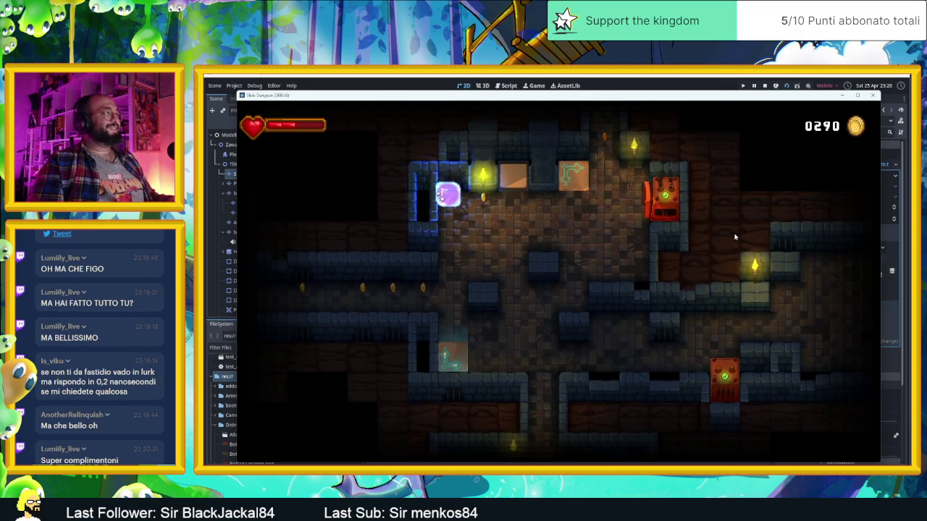
{"action": "key", "text": "Right"}
{"action": "key", "text": "Left"}
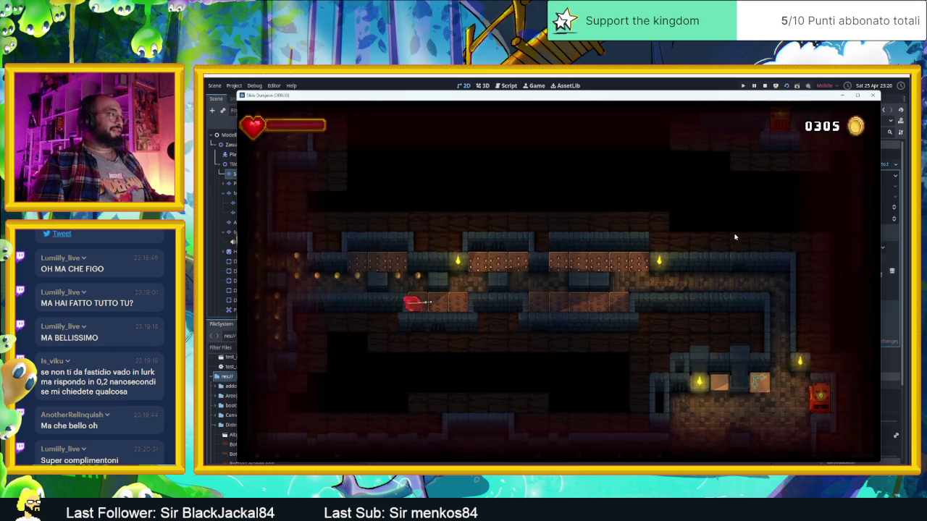
Slide the slime along the corridor into the top-right room, then down the coin corridor onto the box.
{"action": "key", "text": "Up"}
{"action": "key", "text": "Right"}
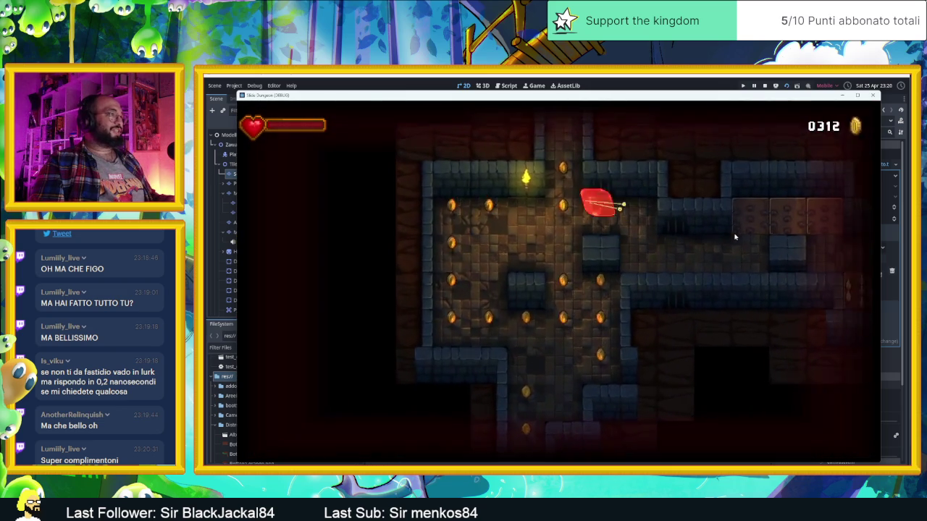
{"action": "key", "text": "Left"}
{"action": "key", "text": "Down"}
{"action": "key", "text": "Right"}
{"action": "key", "text": "Up"}
{"action": "key", "text": "Down"}
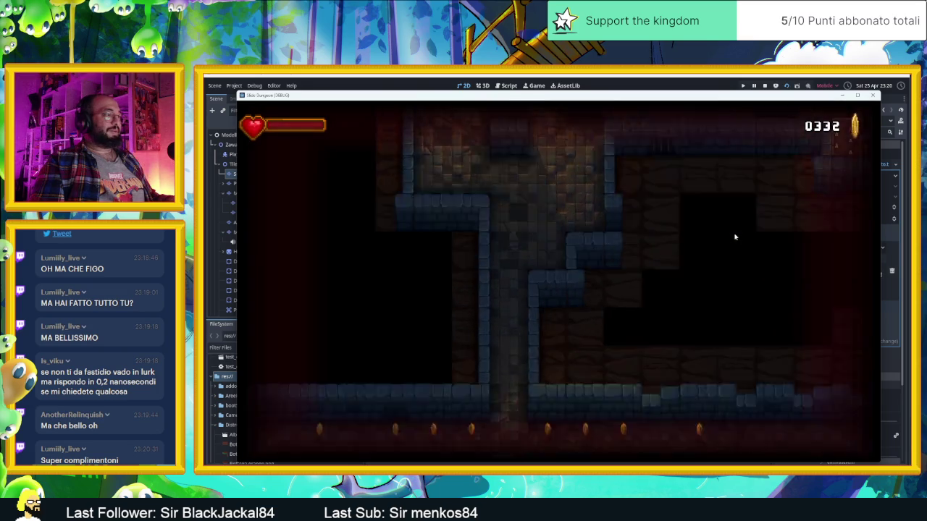
{"action": "key", "text": "Right"}
{"action": "key", "text": "Down"}
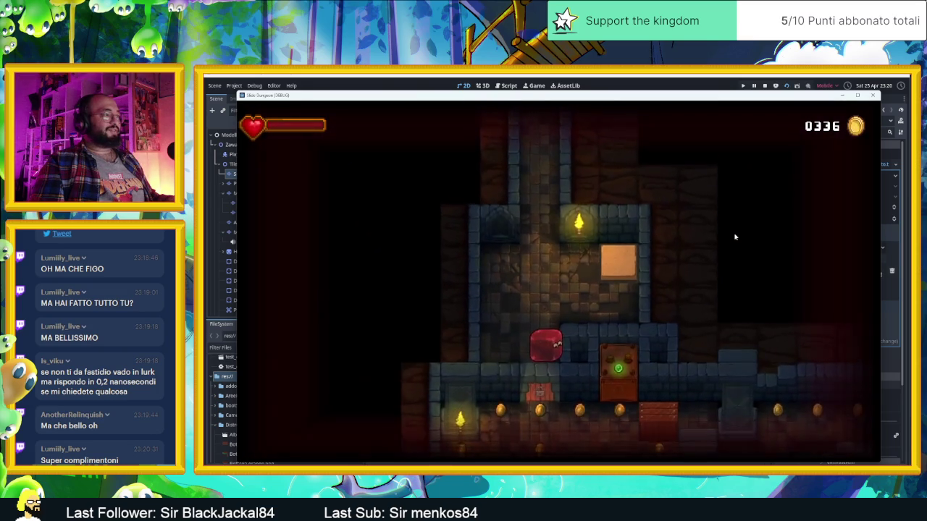
{"action": "key", "text": "Up"}
{"action": "key", "text": "Down"}
{"action": "key", "text": "Right"}
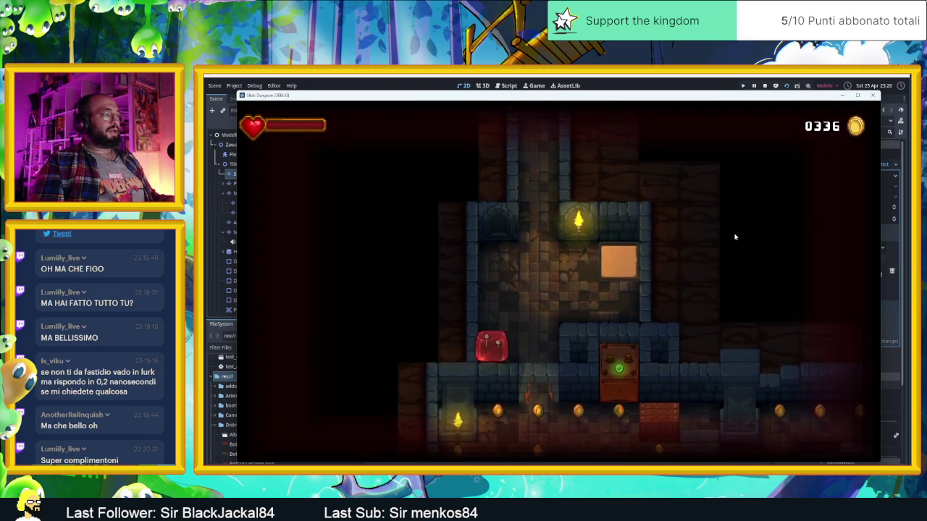
Drop the slime into the room below and slide it up into a new room, reaching 0366 coins.
{"action": "key", "text": "Down"}
{"action": "key", "text": "Left"}
{"action": "key", "text": "Right"}
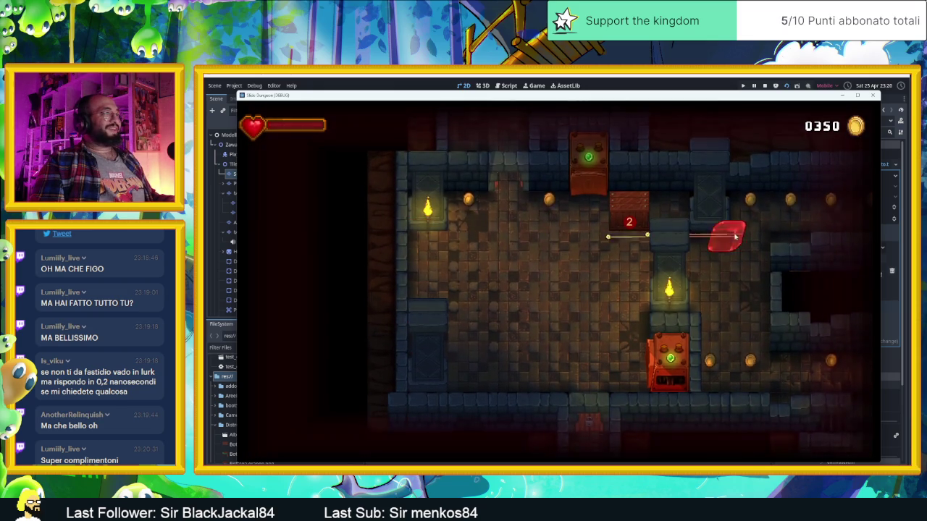
{"action": "key", "text": "Up"}
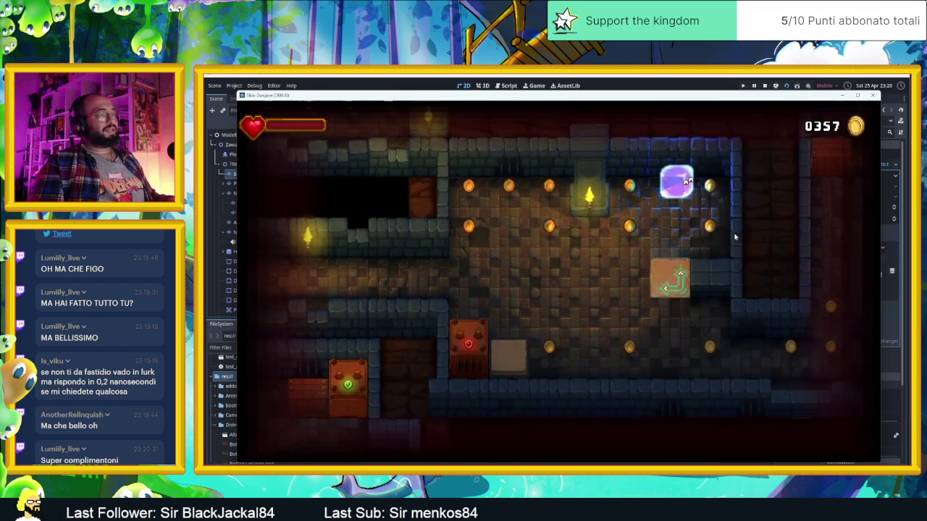
{"action": "key", "text": "Right"}
Dash the slime through several dungeon rooms and corridors, collecting the coin rows.
{"action": "key", "text": "Down"}
{"action": "key", "text": "Left"}
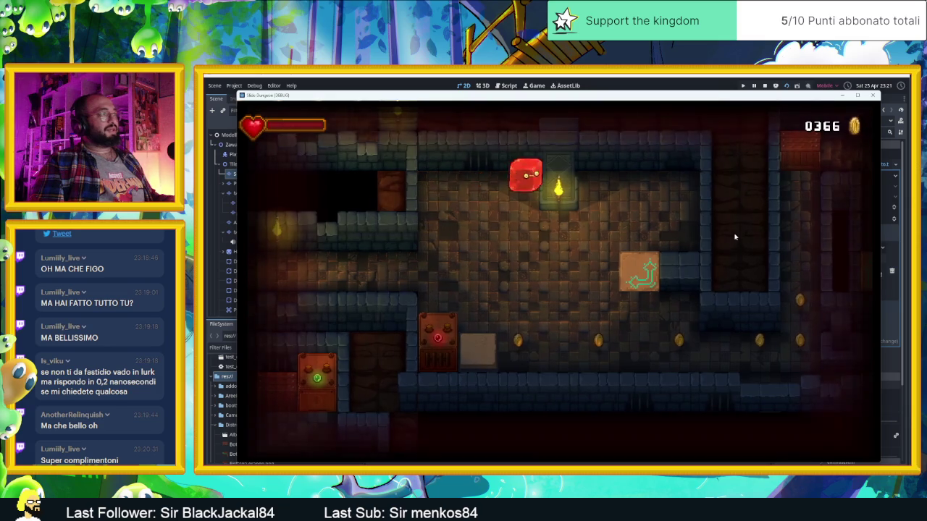
{"action": "key", "text": "Up"}
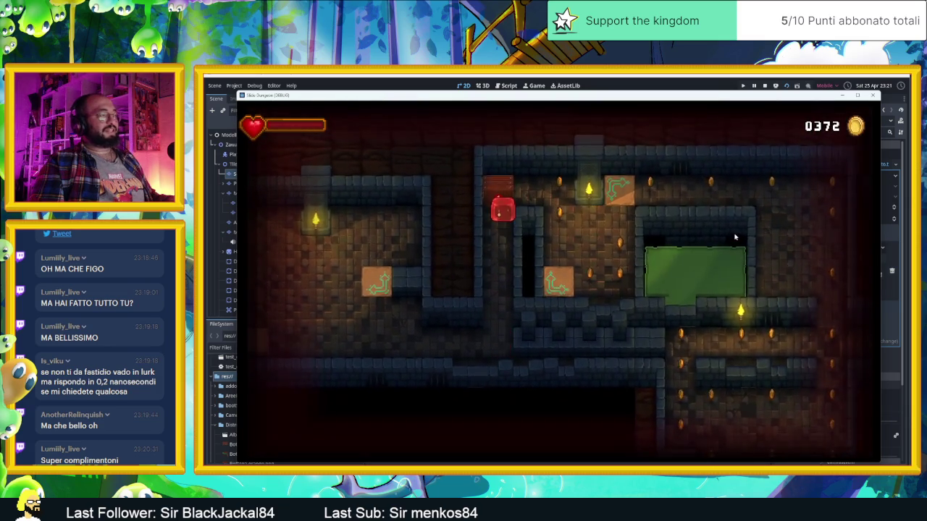
{"action": "key", "text": "Down"}
{"action": "key", "text": "Up"}
{"action": "key", "text": "Right"}
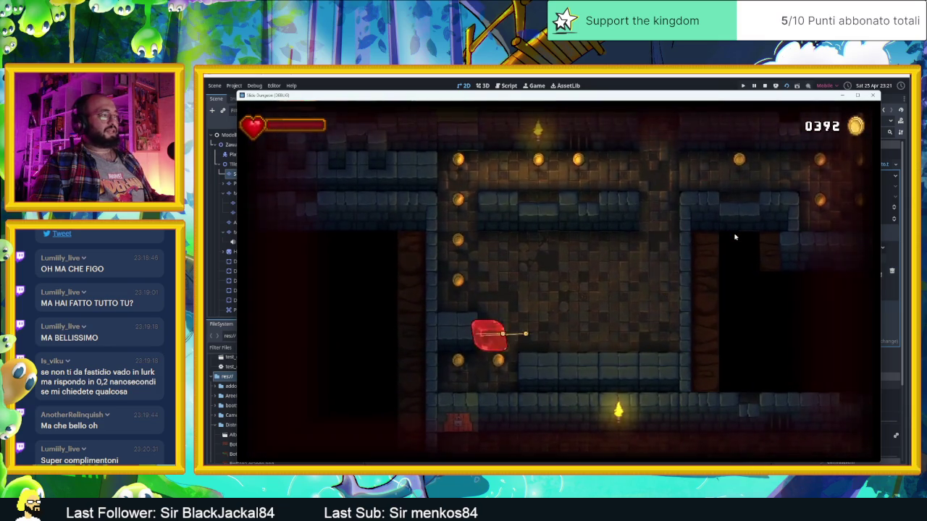
{"action": "key", "text": "Up"}
{"action": "key", "text": "Right"}
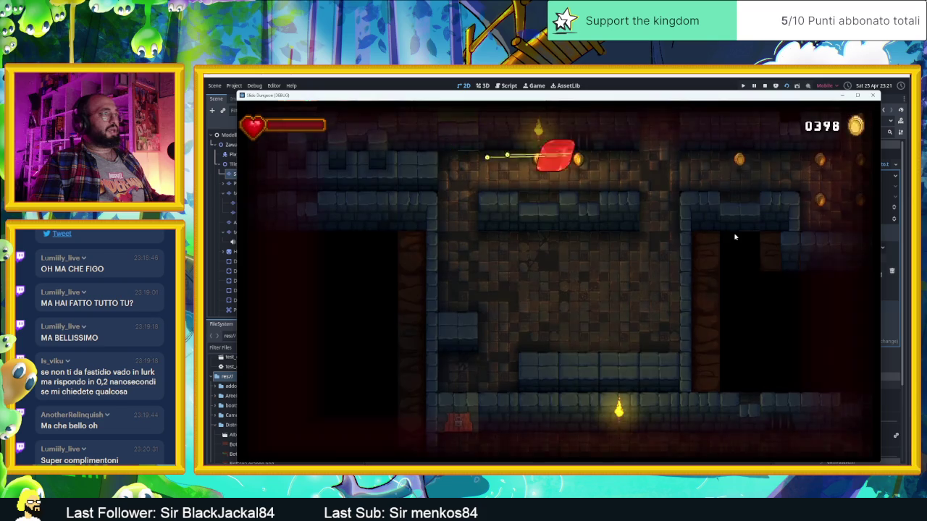
{"action": "key", "text": "Down"}
{"action": "key", "text": "Right"}
{"action": "key", "text": "Up"}
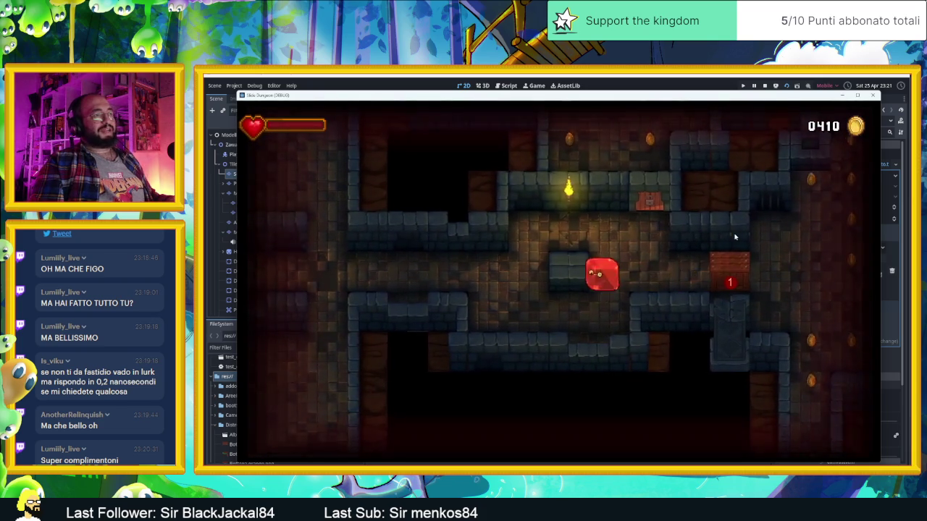
Break through the door marked 1 and slide on into the room above.
{"action": "key", "text": "Right"}
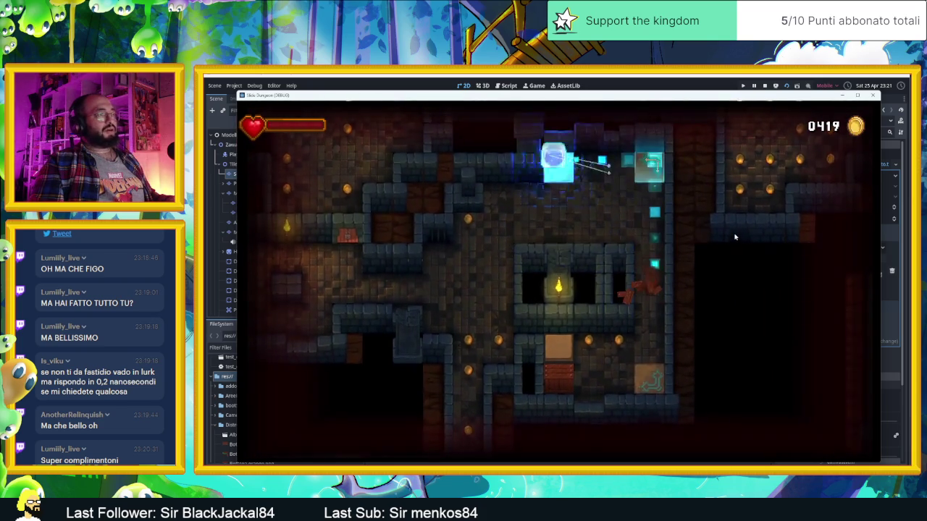
{"action": "key", "text": "Down"}
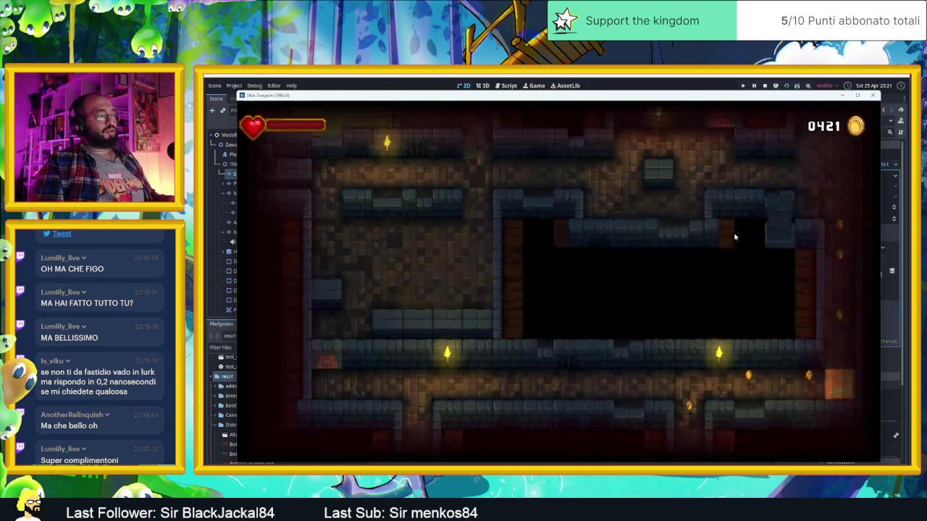
{"action": "key", "text": "Right"}
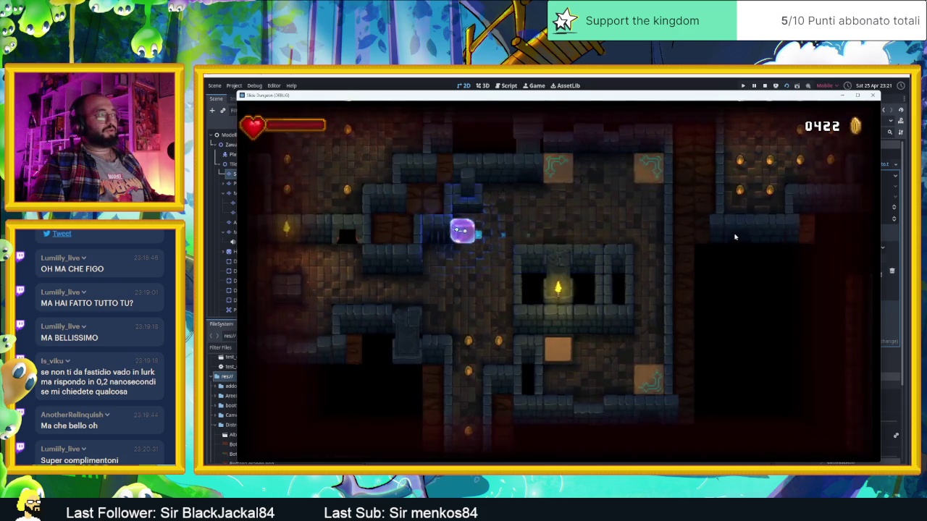
{"action": "key", "text": "Left"}
{"action": "key", "text": "Up"}
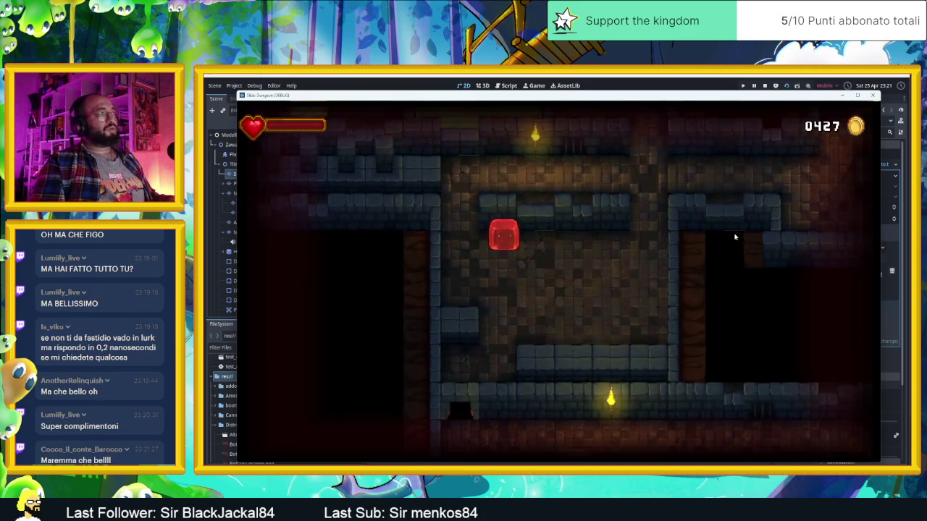
{"action": "key", "text": "Down"}
{"action": "key", "text": "Right"}
{"action": "key", "text": "Down"}
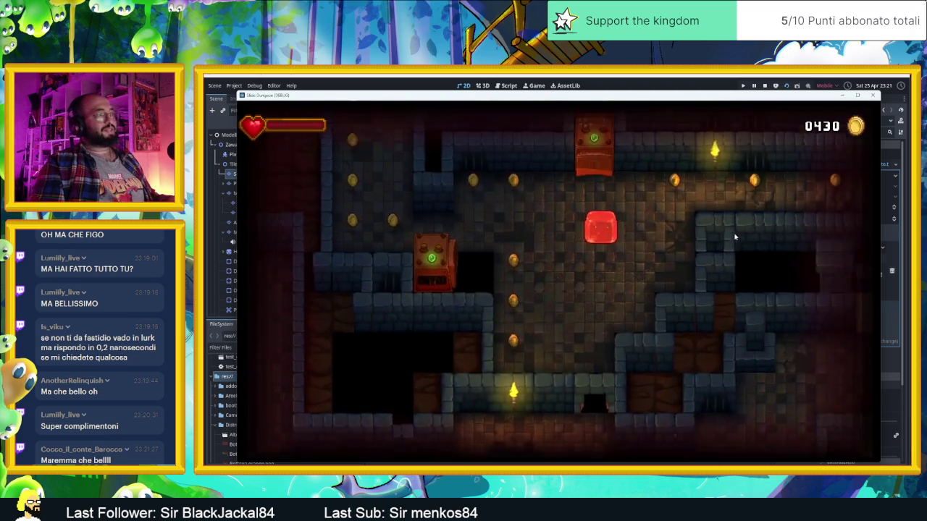
{"action": "key", "text": "Right"}
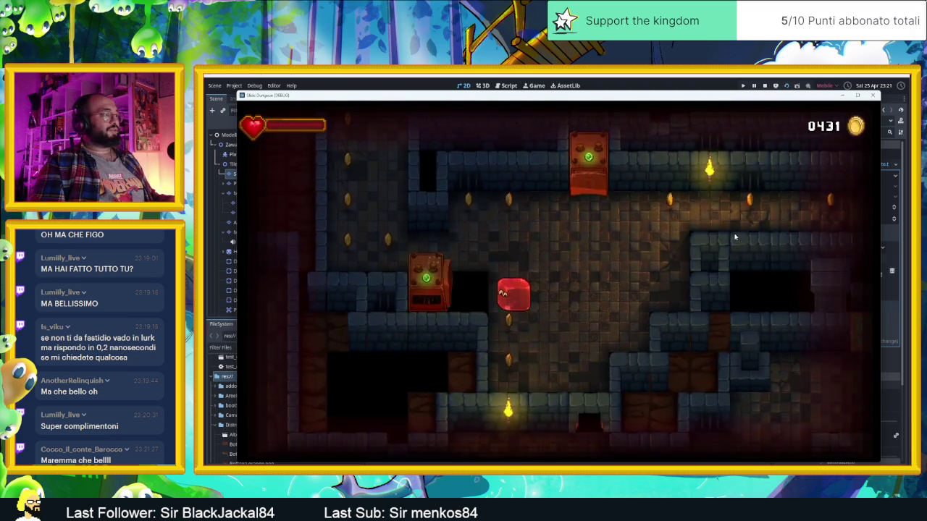
Loop around the rooms and along the upper corridor gathering coins.
{"action": "key", "text": "Down"}
{"action": "key", "text": "Up"}
{"action": "key", "text": "Down"}
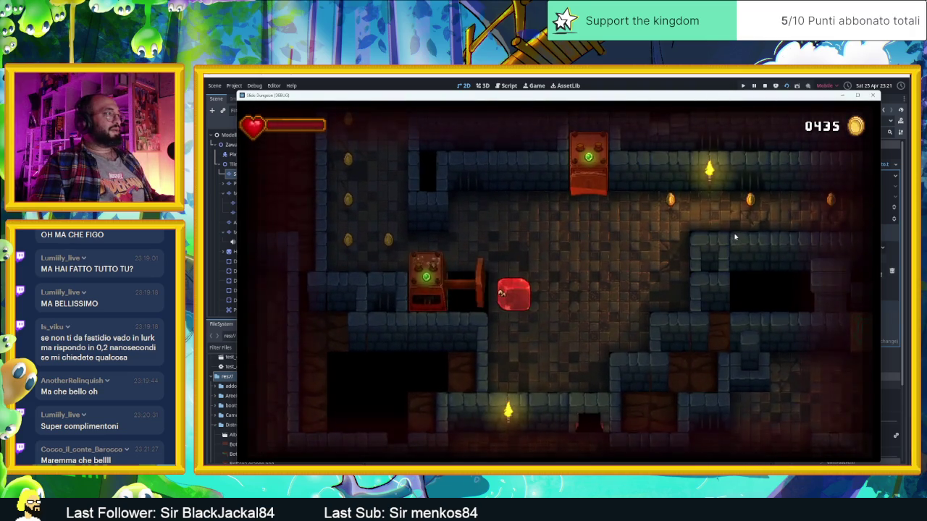
{"action": "key", "text": "Up"}
{"action": "key", "text": "Left"}
{"action": "key", "text": "Right"}
{"action": "key", "text": "Down"}
{"action": "key", "text": "Right"}
{"action": "key", "text": "Up"}
{"action": "key", "text": "Down"}
Keep dashing between the top room and bottom corridor until coins reach 0521.
{"action": "key", "text": "Left"}
{"action": "key", "text": "Down"}
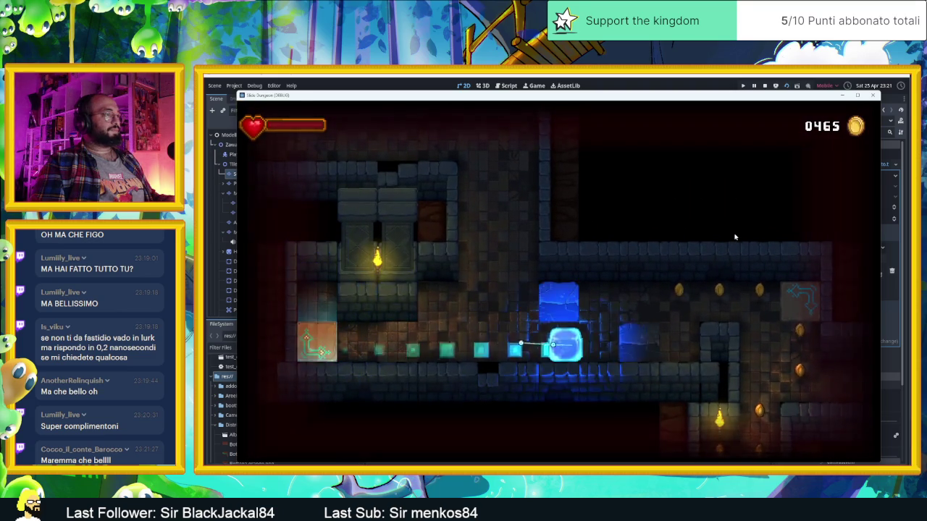
{"action": "key", "text": "Up"}
{"action": "key", "text": "Left"}
{"action": "key", "text": "Up"}
{"action": "key", "text": "Left"}
{"action": "key", "text": "Up"}
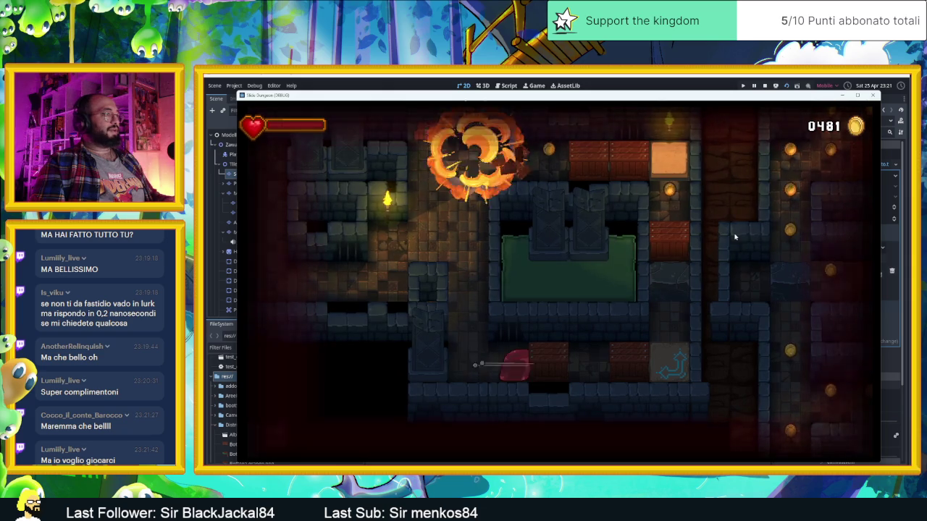
{"action": "key", "text": "Up"}
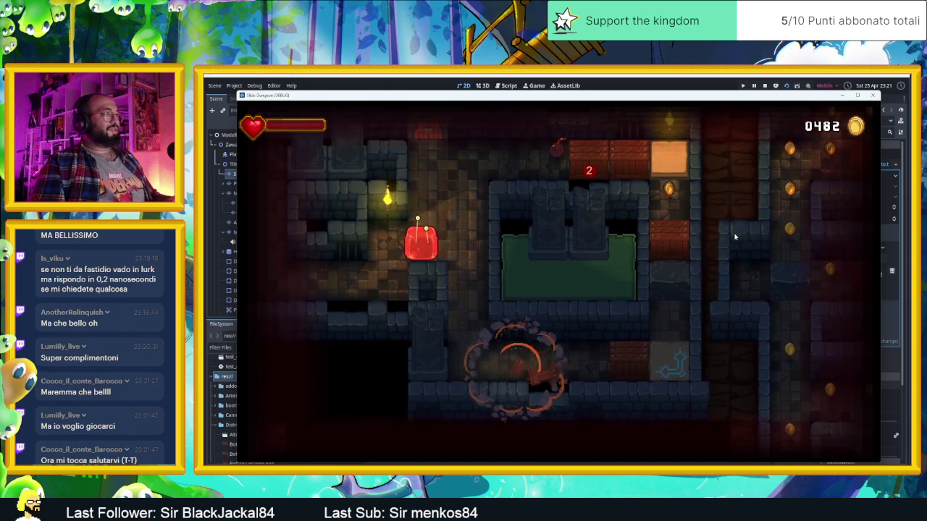
{"action": "key", "text": "Down"}
{"action": "key", "text": "Right"}
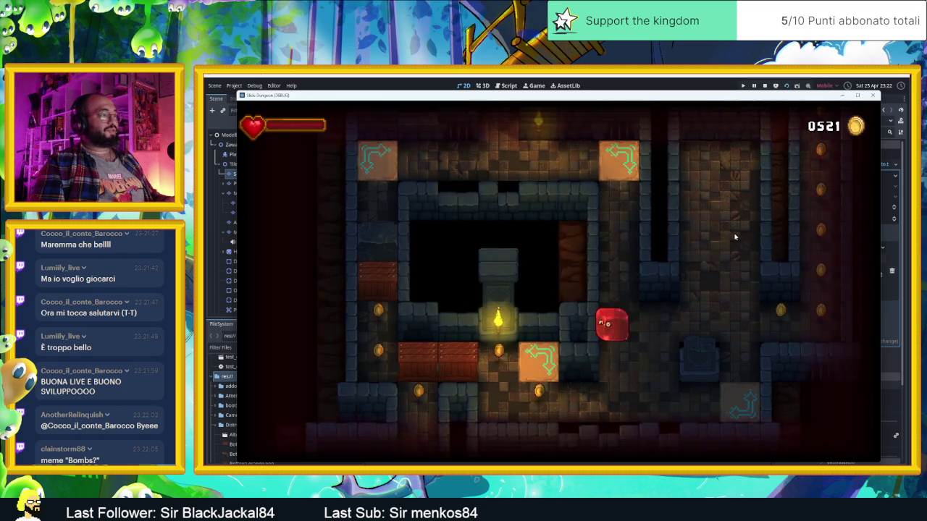
Step the slime onto the arrow tile and slide on, bringing coins to 0597.
{"action": "key", "text": "Right"}
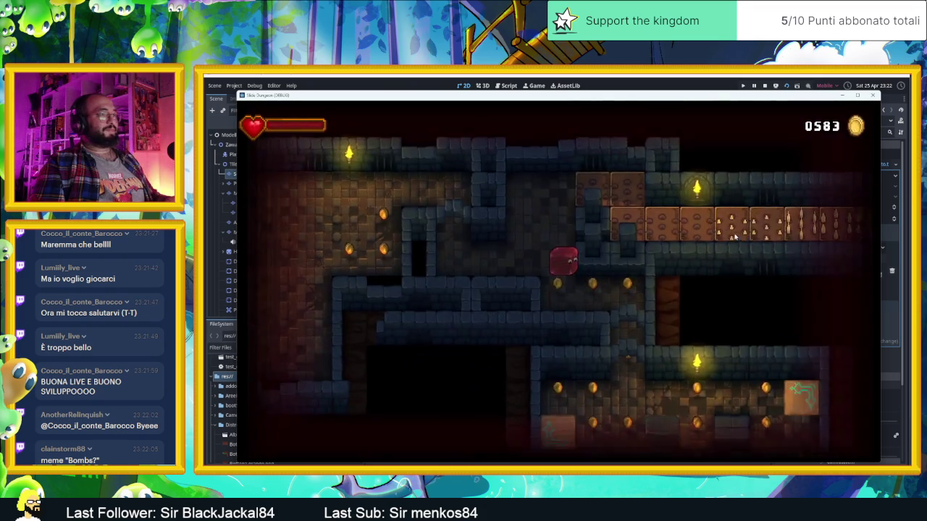
{"action": "key", "text": "Down"}
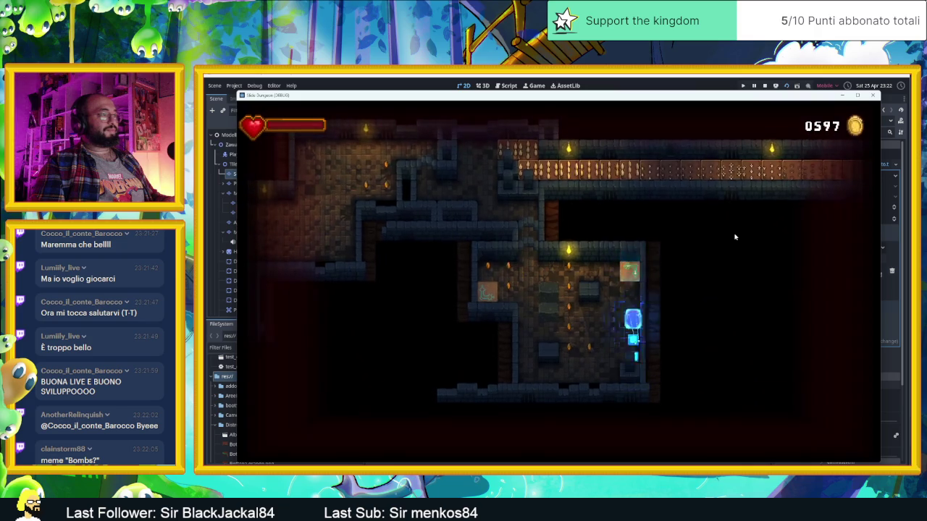
Slide around the room and through the long corridor into the spike room.
{"action": "key", "text": "Left"}
{"action": "key", "text": "Right"}
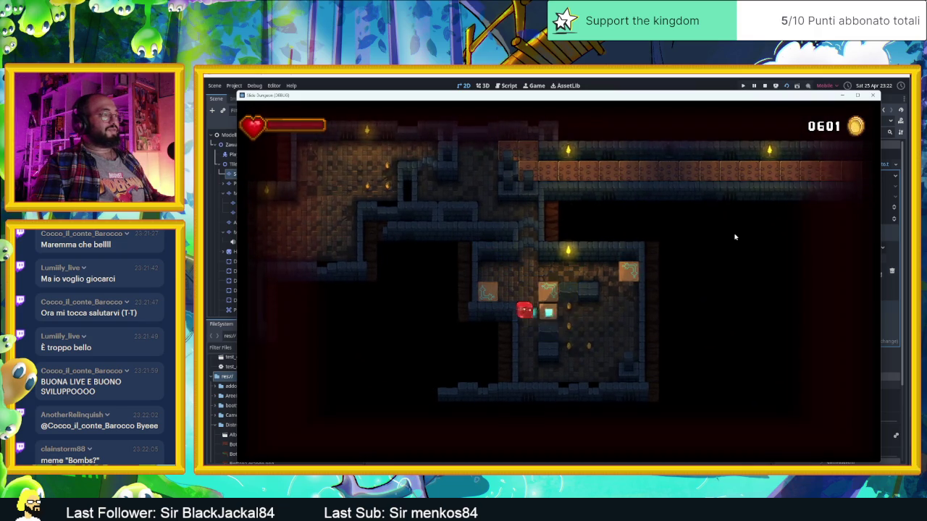
{"action": "key", "text": "Up"}
{"action": "key", "text": "Left"}
{"action": "key", "text": "Down"}
{"action": "key", "text": "Right"}
{"action": "key", "text": "Up"}
{"action": "key", "text": "Right"}
{"action": "key", "text": "Down"}
{"action": "key", "text": "Right"}
{"action": "key", "text": "Up"}
Collect the coin column, then slide along the brown-tile corridor and down.
{"action": "key", "text": "Up"}
{"action": "key", "text": "Right"}
{"action": "key", "text": "Down"}
{"action": "key", "text": "Right"}
{"action": "key", "text": "Up"}
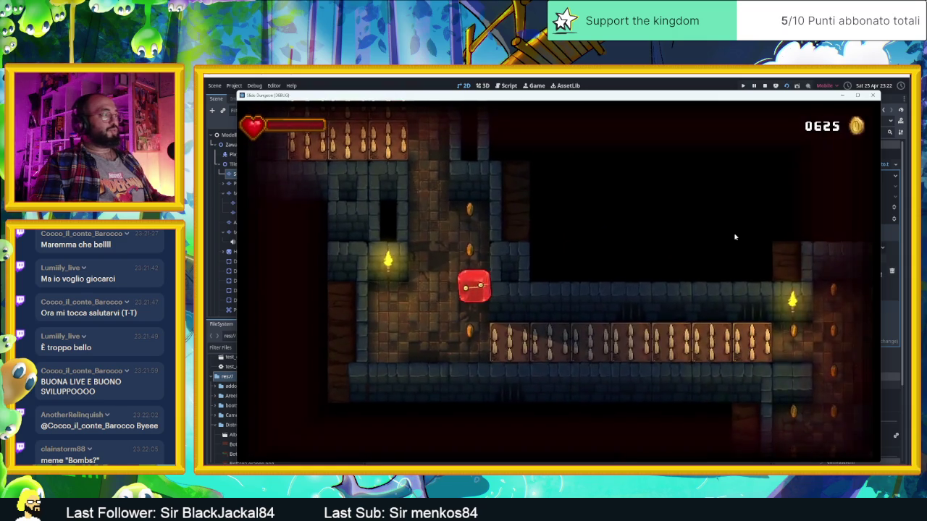
{"action": "key", "text": "Down"}
{"action": "key", "text": "Right"}
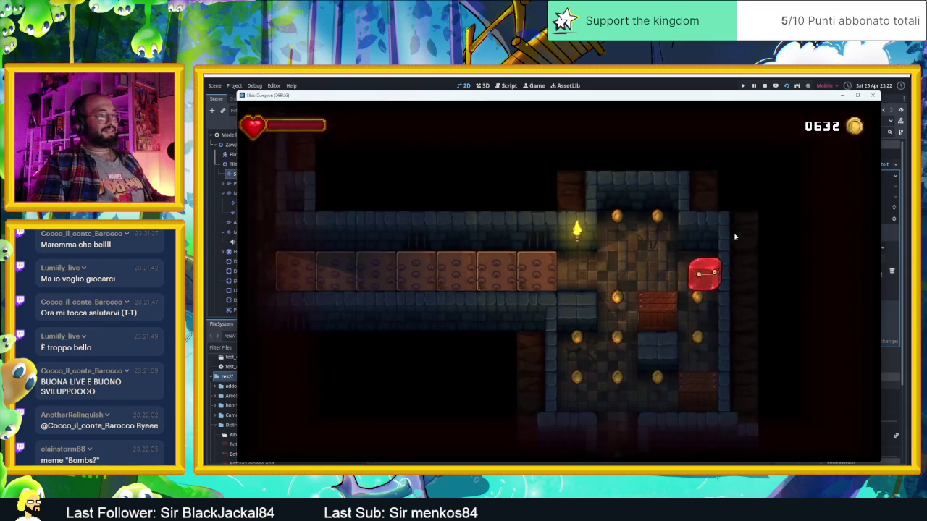
{"action": "key", "text": "Left"}
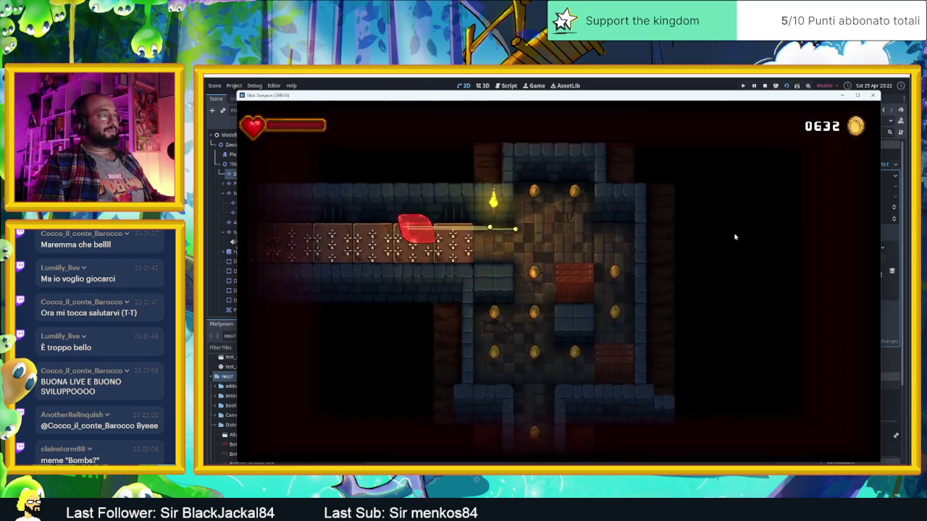
{"action": "key", "text": "Right"}
{"action": "key", "text": "Down"}
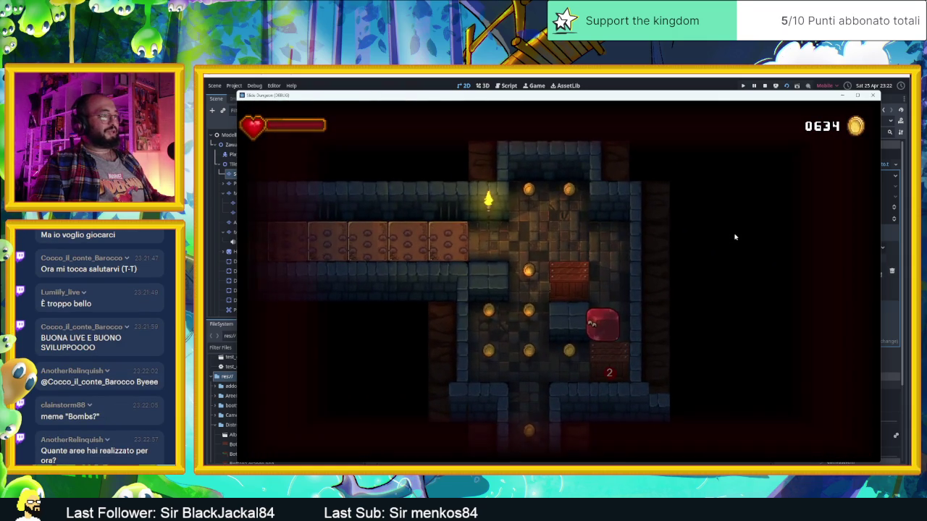
Move away from the bomb and sweep the cleared area and lower corridor for coins.
{"action": "key", "text": "Up"}
{"action": "key", "text": "Down"}
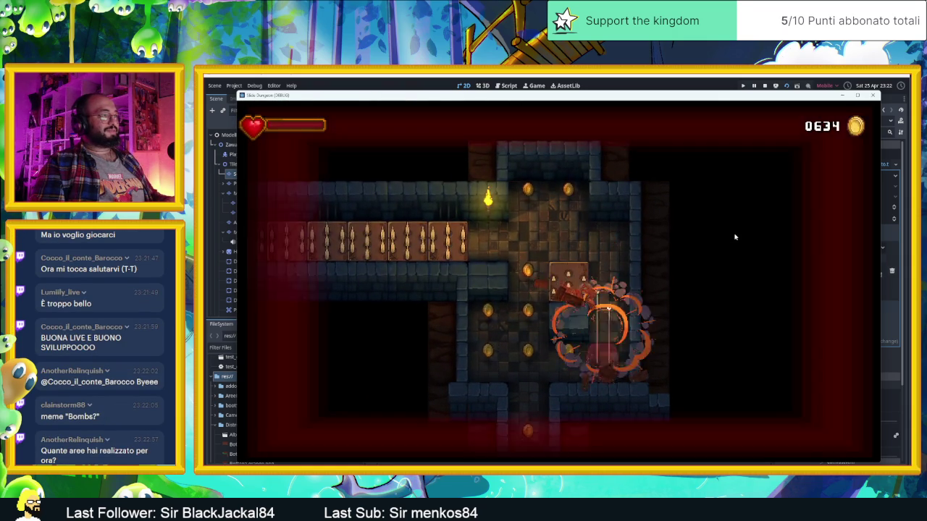
{"action": "key", "text": "Left"}
{"action": "key", "text": "Up"}
{"action": "key", "text": "Right"}
{"action": "key", "text": "Up"}
{"action": "key", "text": "Right"}
{"action": "key", "text": "Left"}
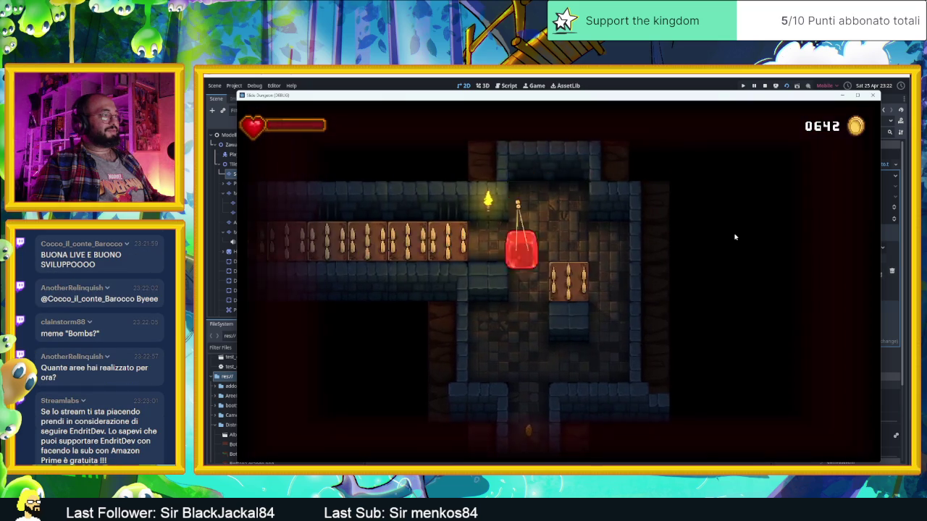
{"action": "key", "text": "Down"}
{"action": "key", "text": "Right"}
{"action": "key", "text": "Left"}
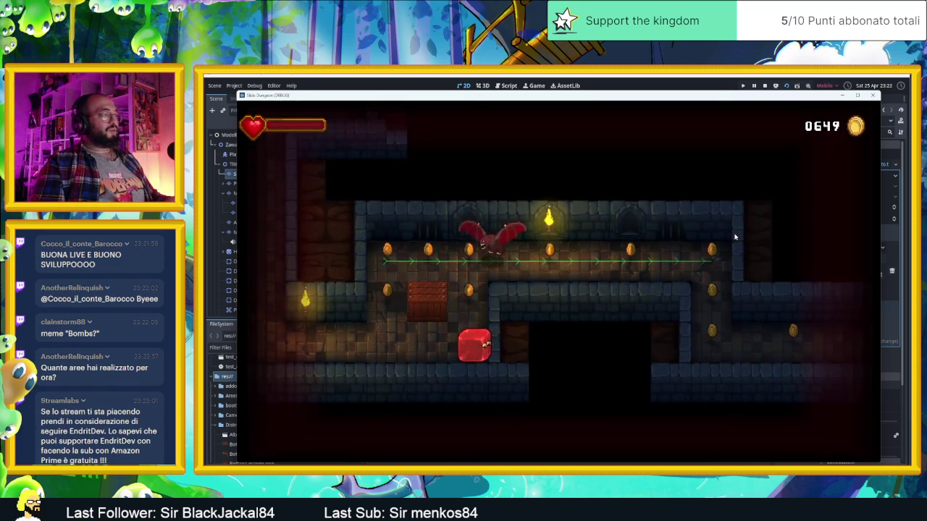
{"action": "key", "text": "Up"}
{"action": "key", "text": "Down"}
Loop the upper corridor and coin room to 0701 coins, then exit down into the garden.
{"action": "key", "text": "Up"}
{"action": "key", "text": "Left"}
{"action": "key", "text": "Down"}
{"action": "key", "text": "Right"}
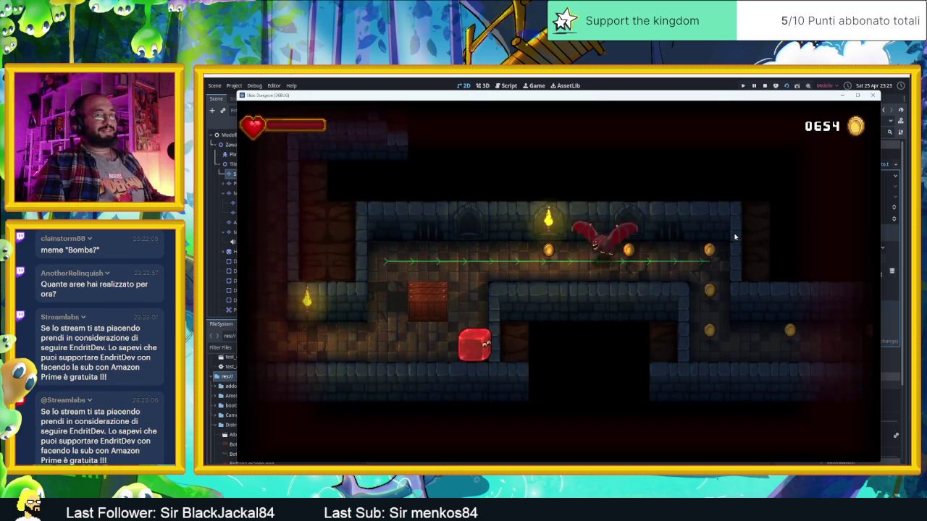
{"action": "key", "text": "Up"}
{"action": "key", "text": "Right"}
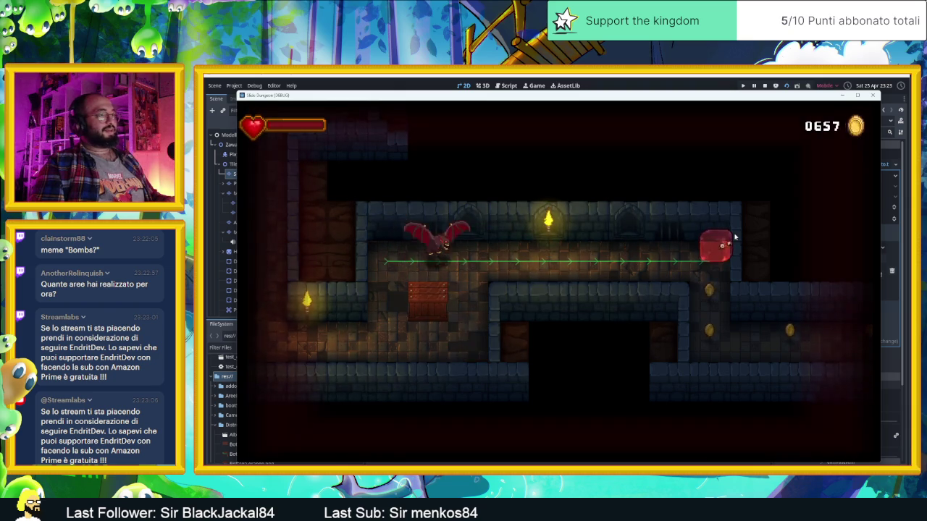
{"action": "key", "text": "Right"}
{"action": "key", "text": "Up"}
{"action": "key", "text": "Down"}
{"action": "key", "text": "Left"}
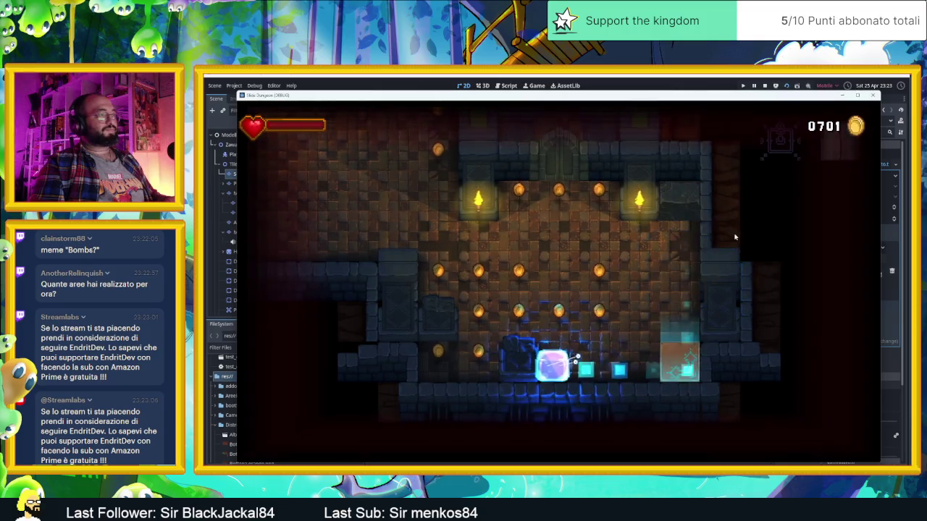
{"action": "key", "text": "Up"}
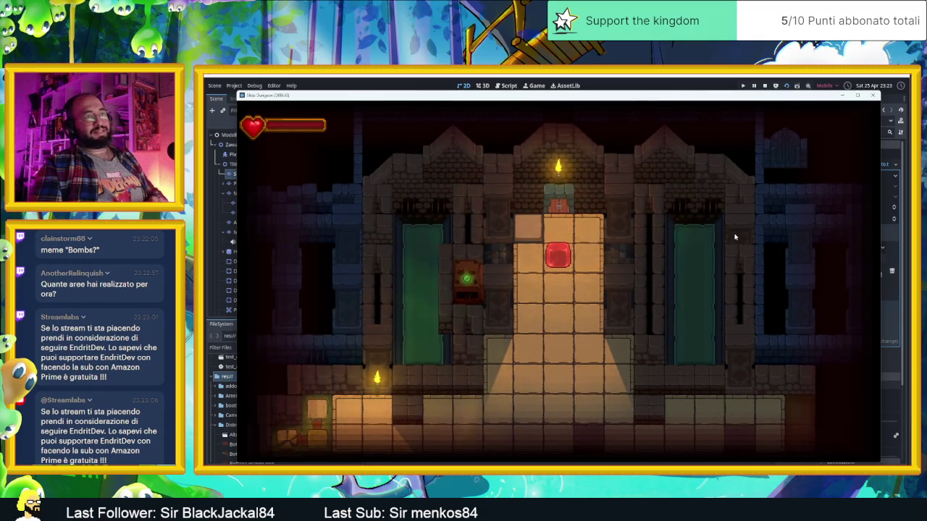
{"action": "key", "text": "Down"}
{"action": "key", "text": "Right"}
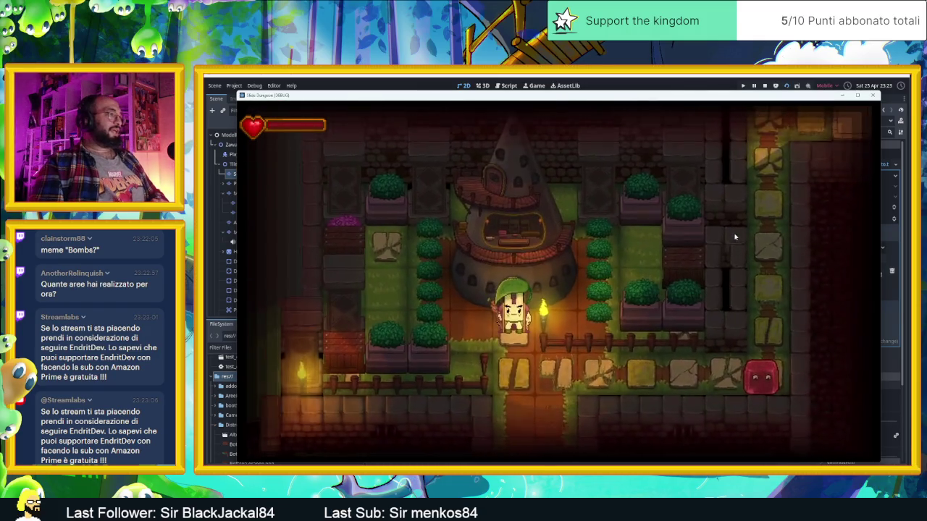
Slide to the village character and talk through the whole conversation.
{"action": "key", "text": "Left"}
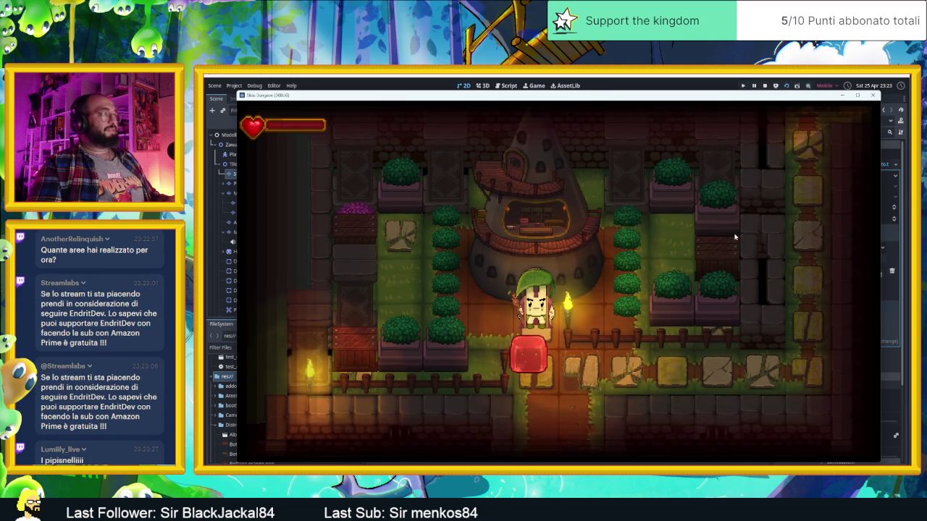
{"action": "key", "text": "space"}
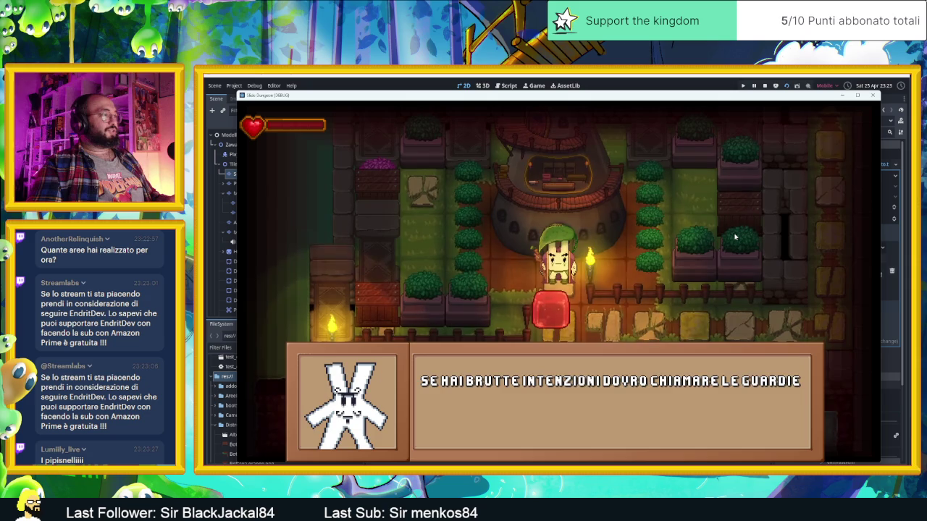
{"action": "key", "text": "space"}
{"action": "key", "text": "space"}
{"action": "key", "text": "space"}
{"action": "key", "text": "space"}
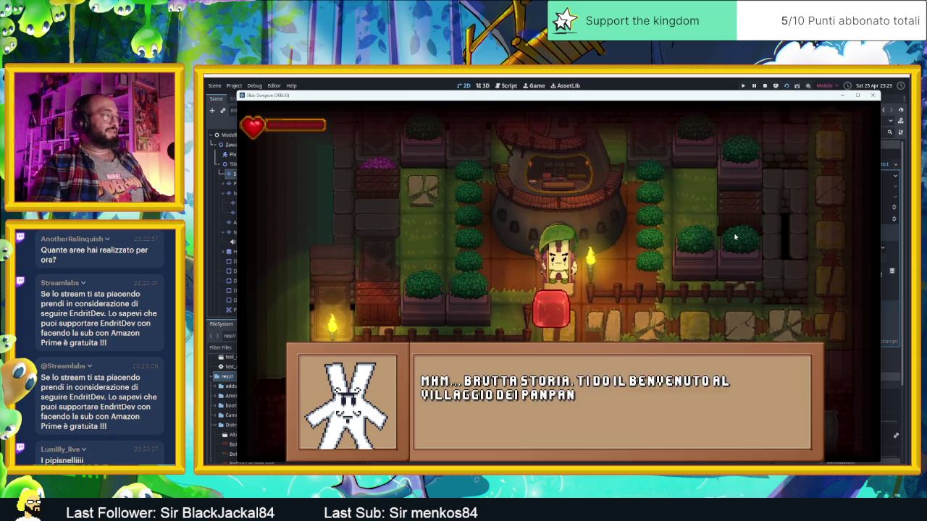
{"action": "key", "text": "space"}
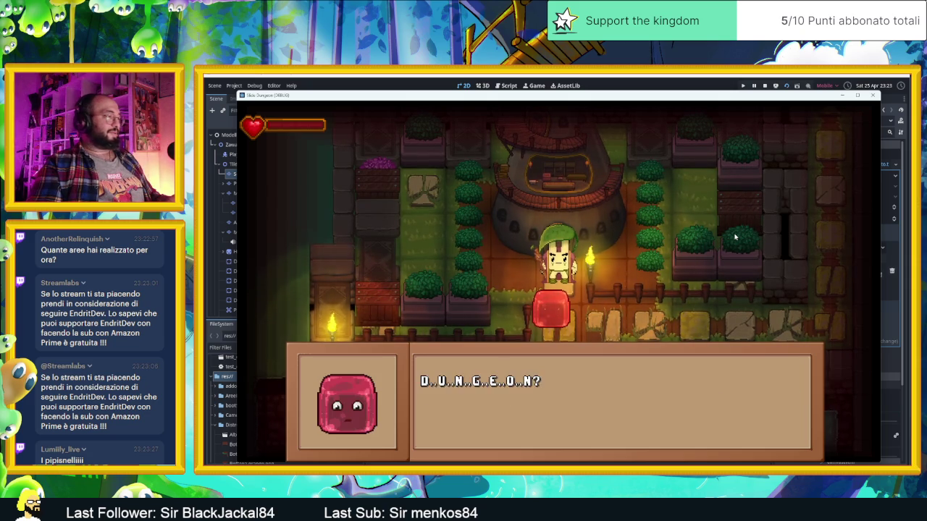
{"action": "key", "text": "space"}
{"action": "key", "text": "space"}
{"action": "key", "text": "space"}
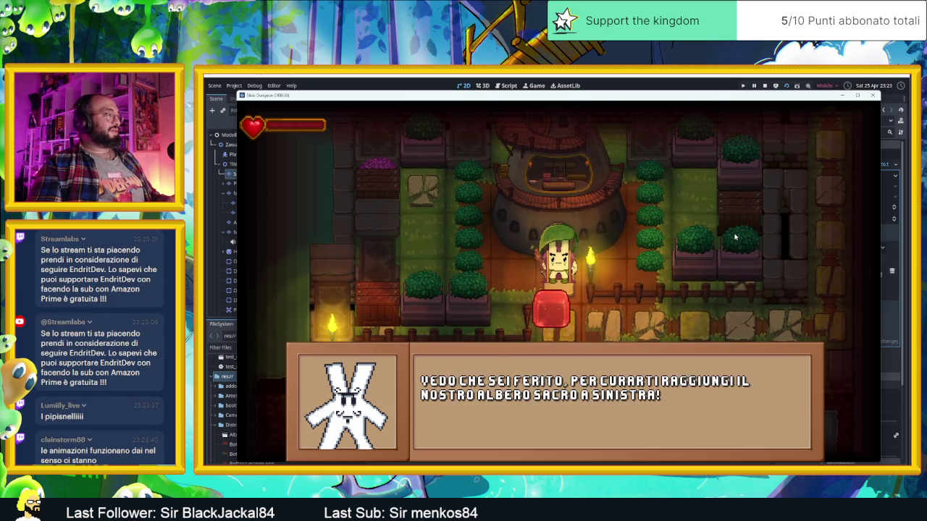
{"action": "key", "text": "space"}
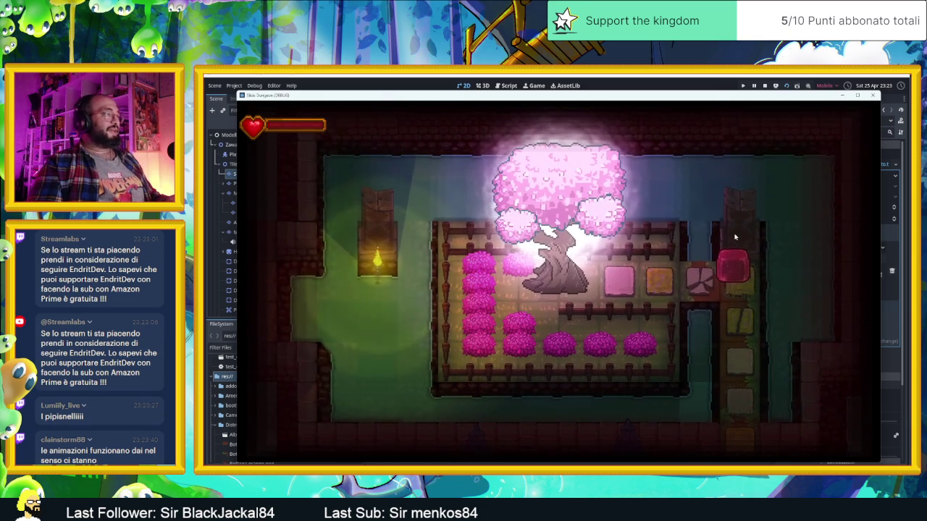
Heal at the sacred tree, visit the statue room, then slide down through several rooms.
{"action": "key", "text": "Left"}
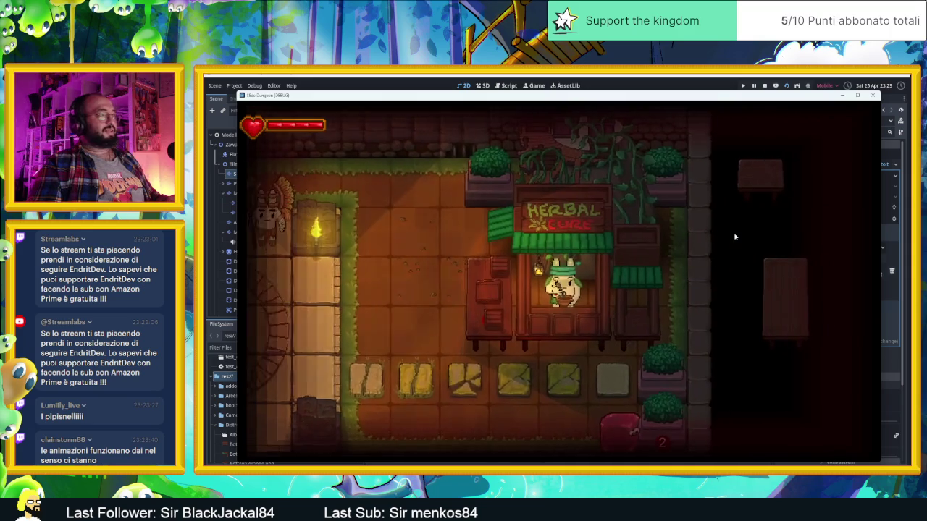
{"action": "key", "text": "Up"}
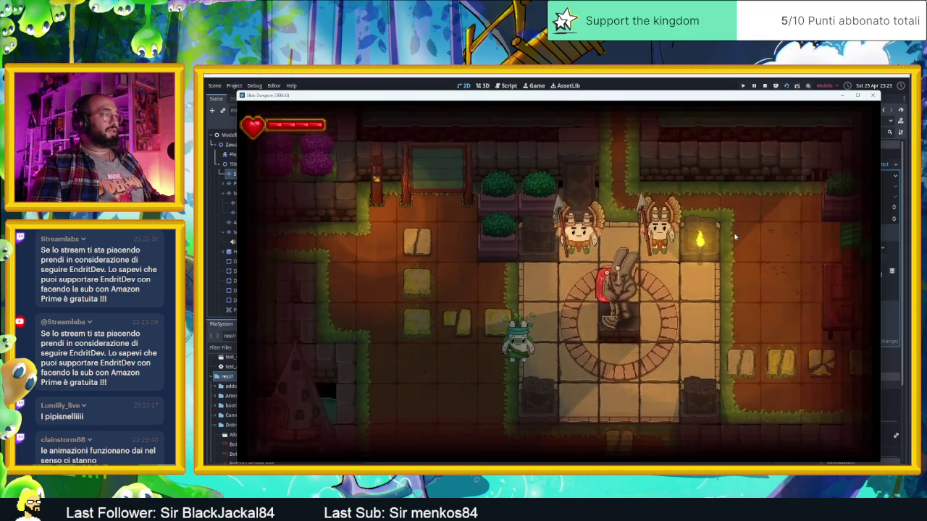
{"action": "key", "text": "Down"}
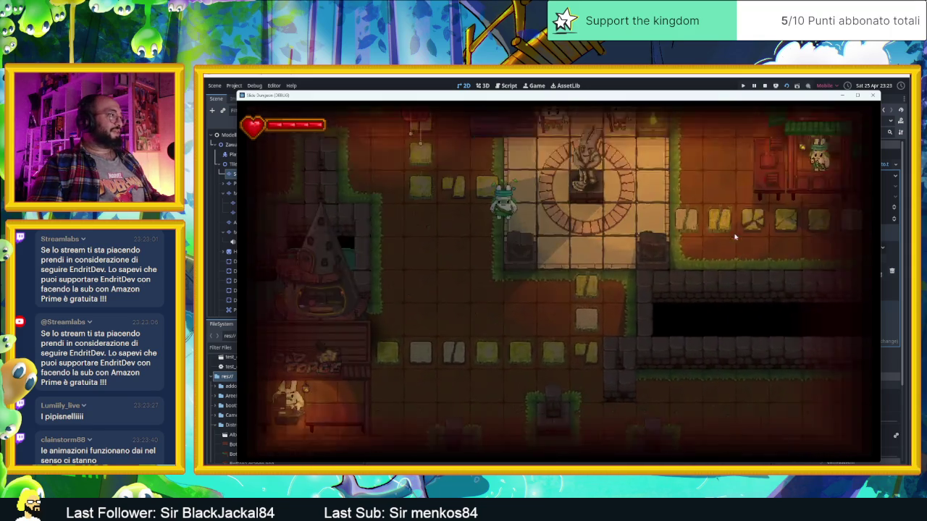
{"action": "key", "text": "Down"}
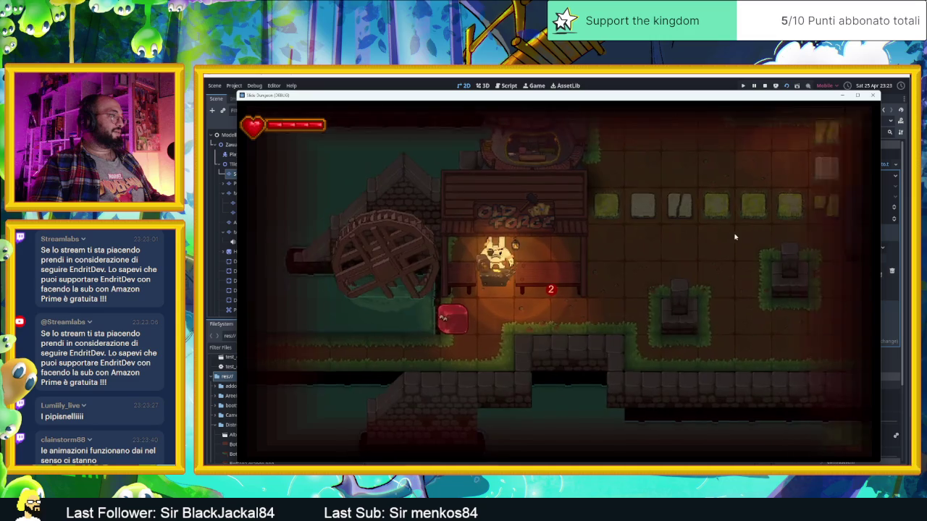
{"action": "key", "text": "Down"}
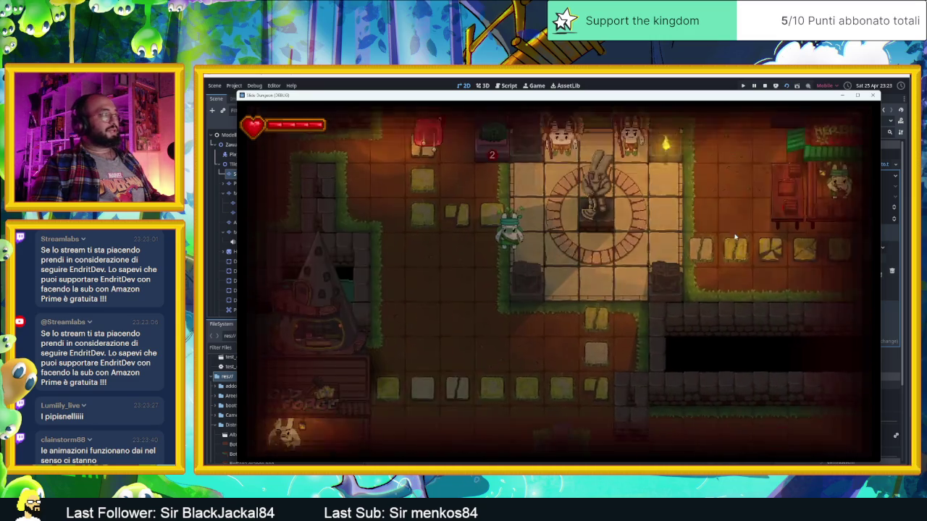
{"action": "key", "text": "Right"}
{"action": "key", "text": "Down"}
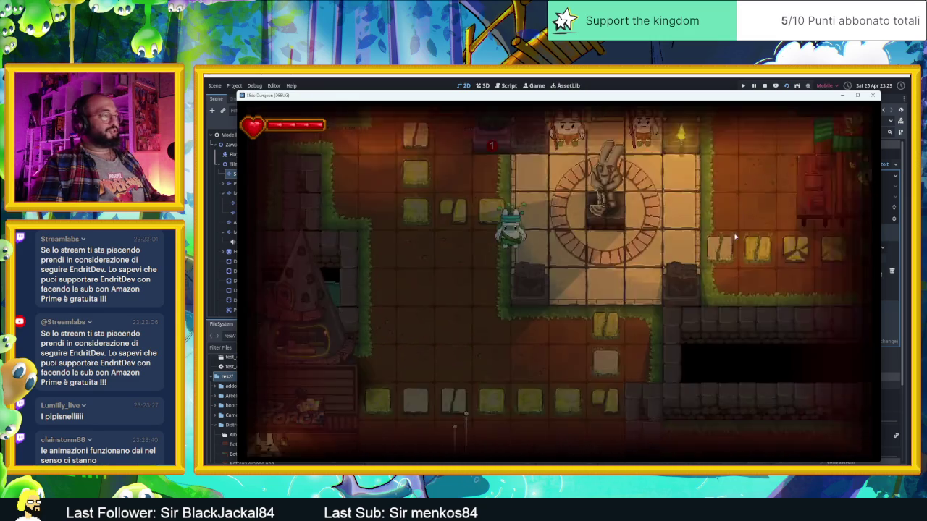
{"action": "key", "text": "Down"}
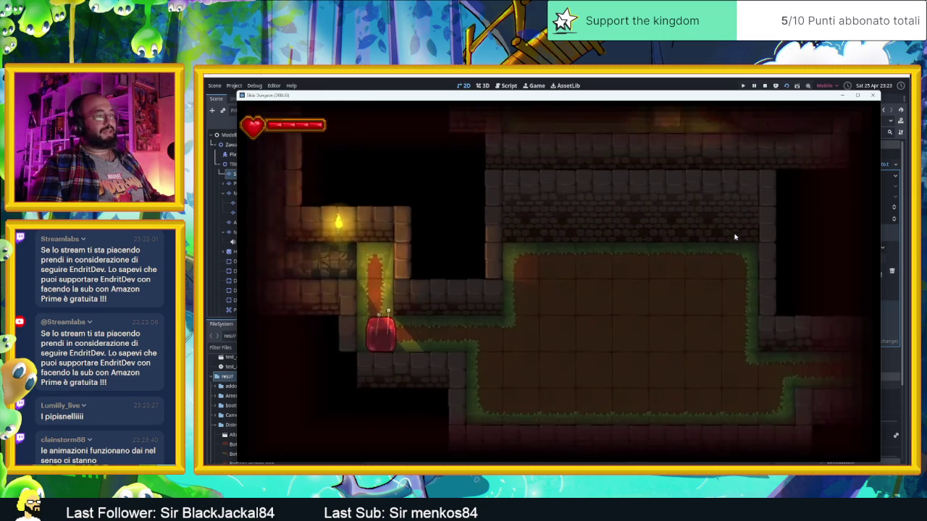
Slide past the wizard and below the Herbal Cure shop into the tower room.
{"action": "key", "text": "Up"}
{"action": "key", "text": "Left"}
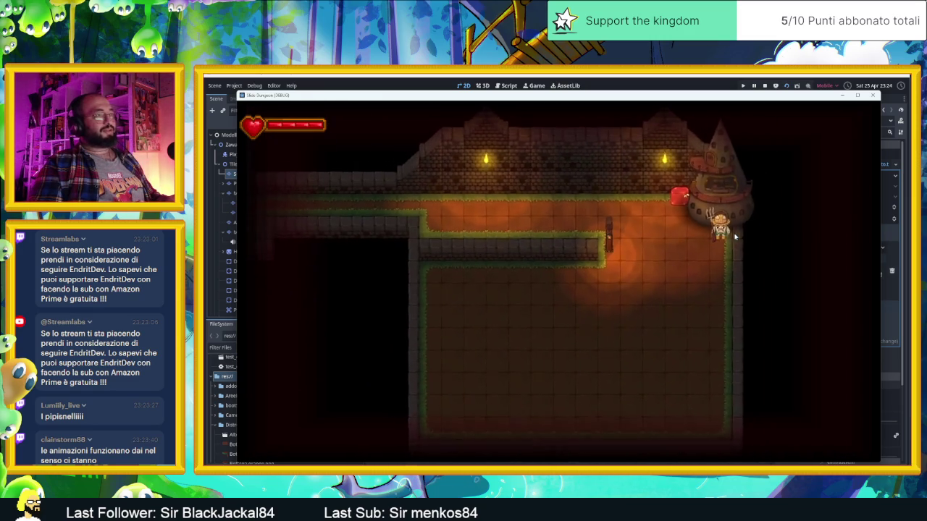
{"action": "key", "text": "Down"}
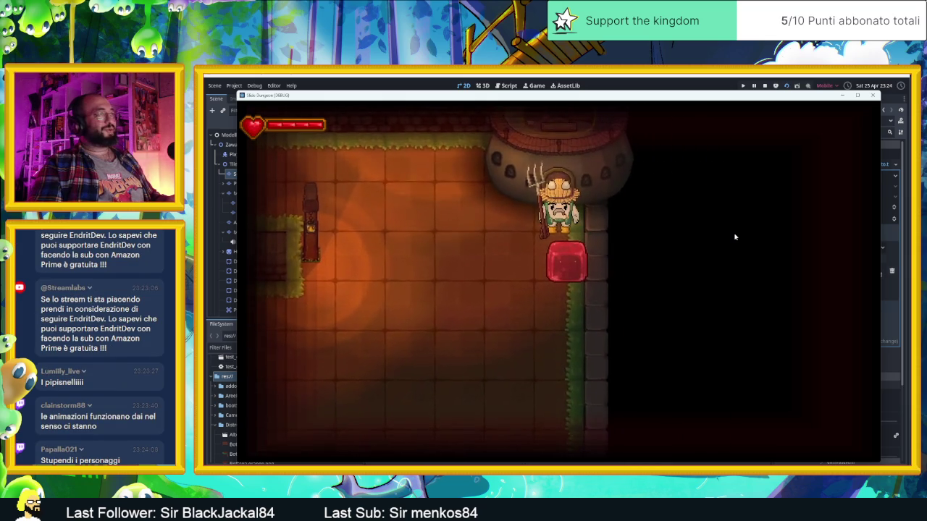
{"action": "key", "text": "Left"}
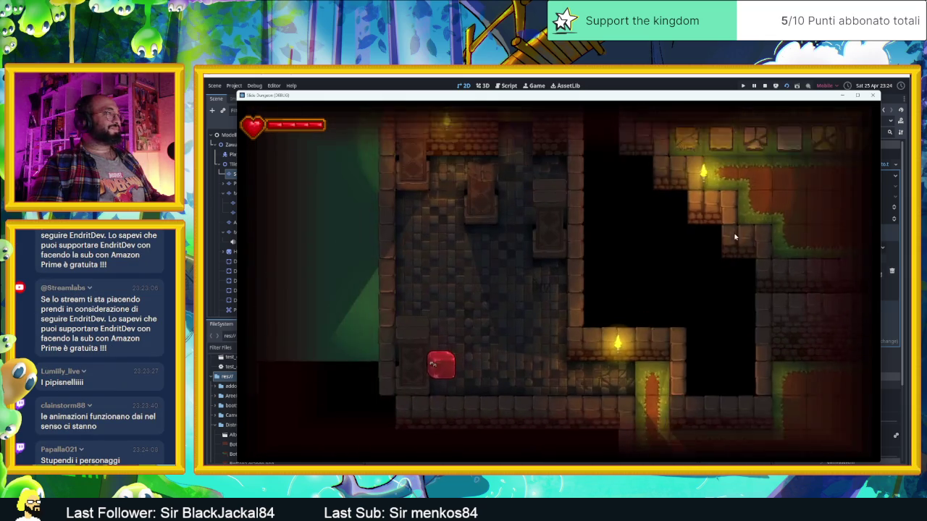
{"action": "key", "text": "Up"}
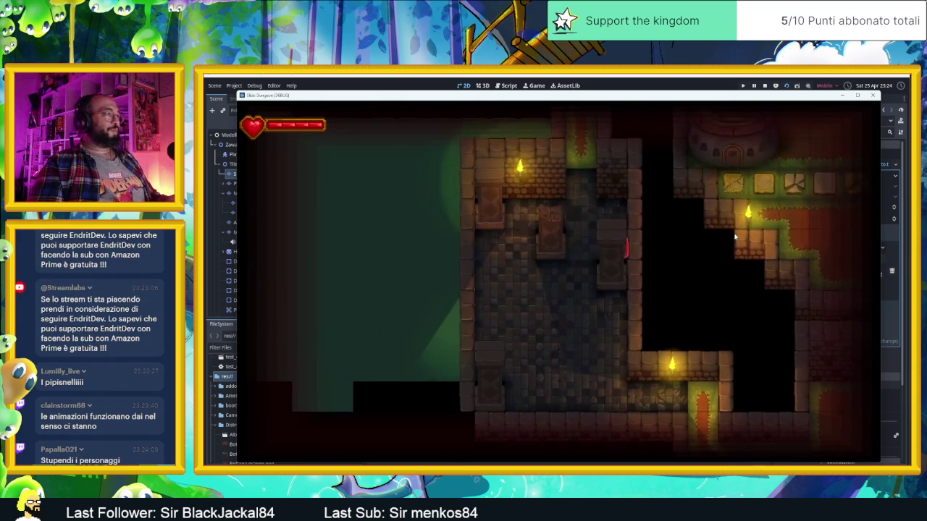
{"action": "key", "text": "Right"}
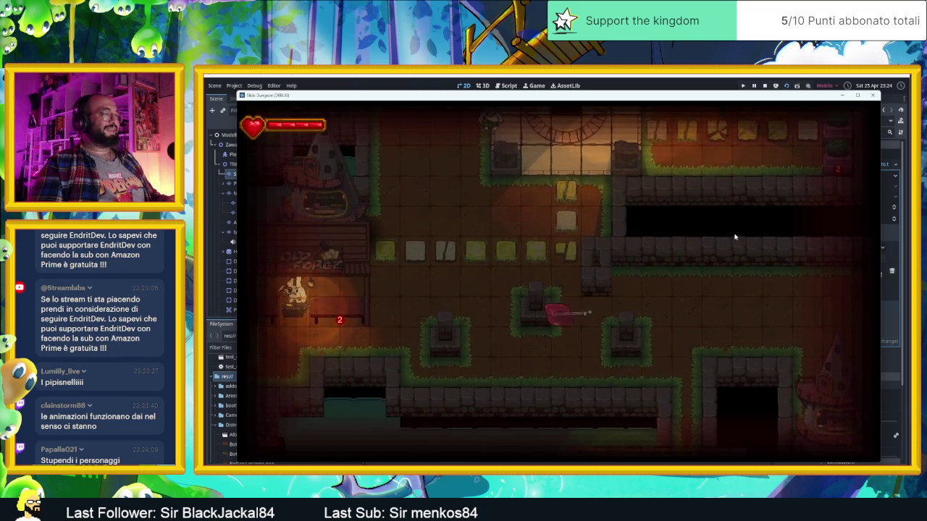
{"action": "key", "text": "Up"}
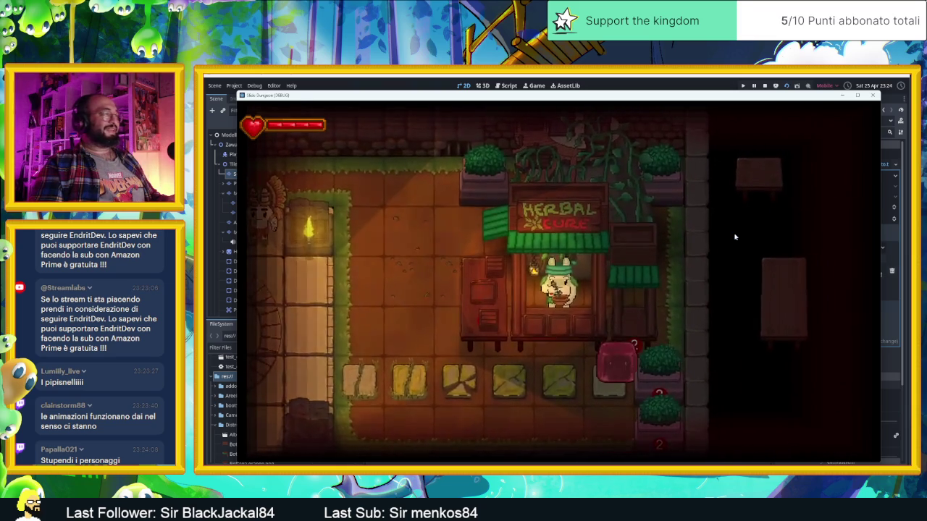
{"action": "key", "text": "Up"}
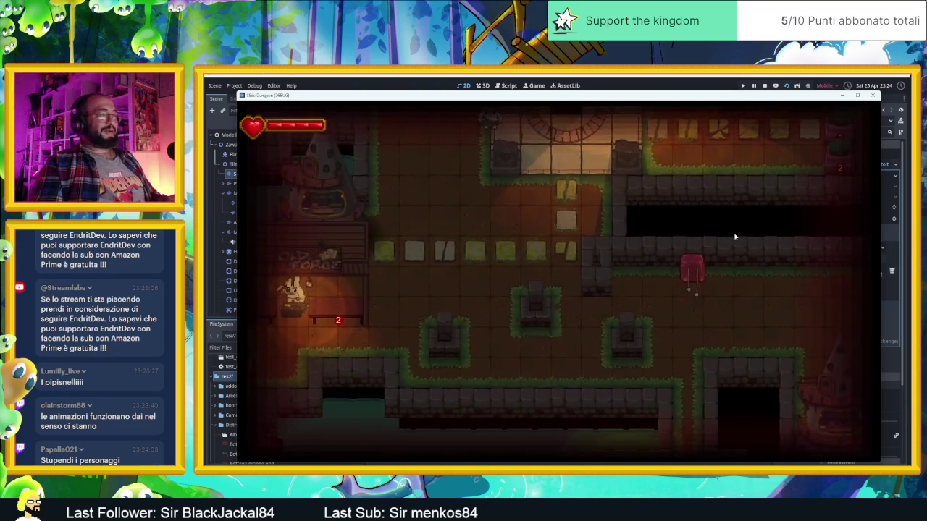
{"action": "key", "text": "Down"}
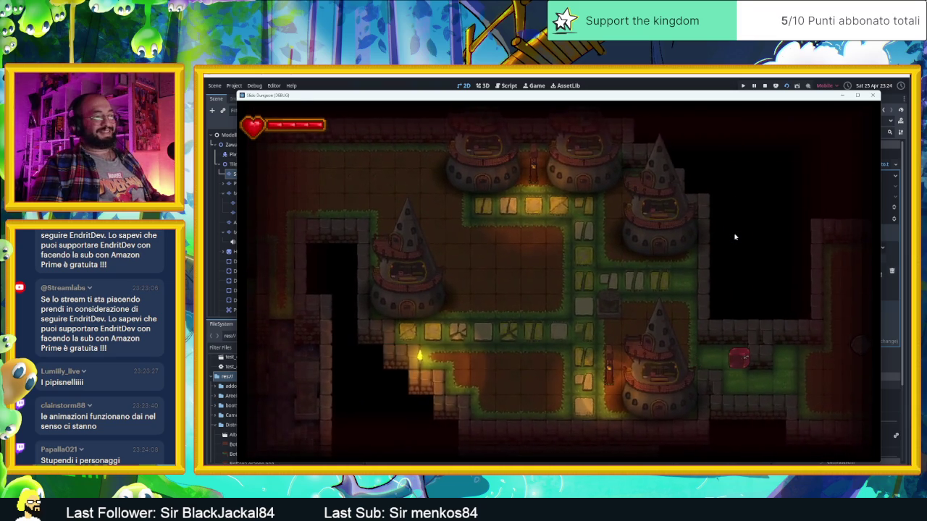
{"action": "key", "text": "Right"}
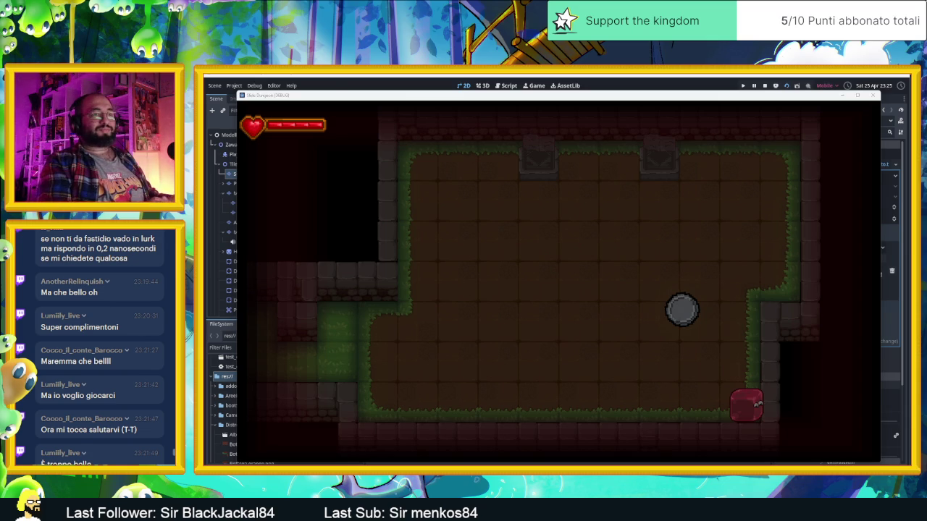
{"action": "scroll", "coordinate": [127, 427], "scroll_direction": "up", "scroll_amount": 3}
{"action": "scroll", "coordinate": [126, 427], "scroll_direction": "up", "scroll_amount": 5}
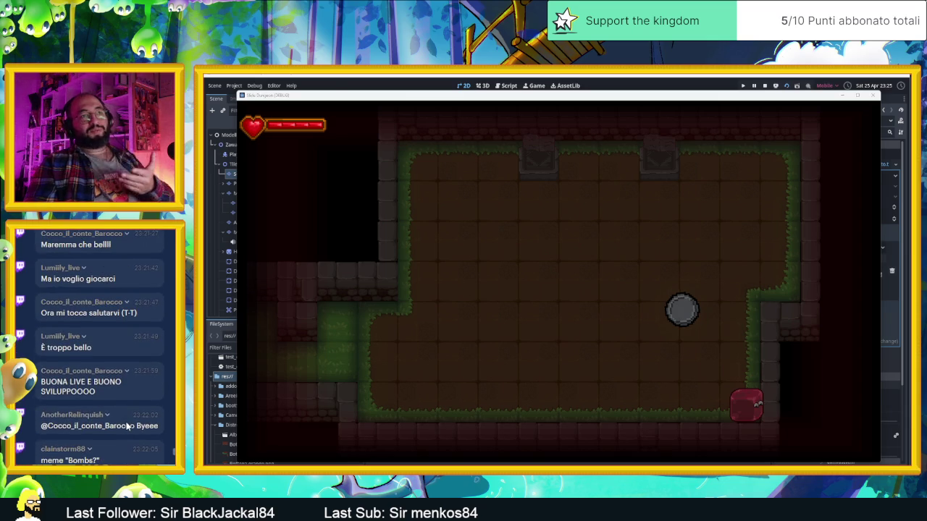
{"action": "scroll", "coordinate": [126, 427], "scroll_direction": "up", "scroll_amount": 3}
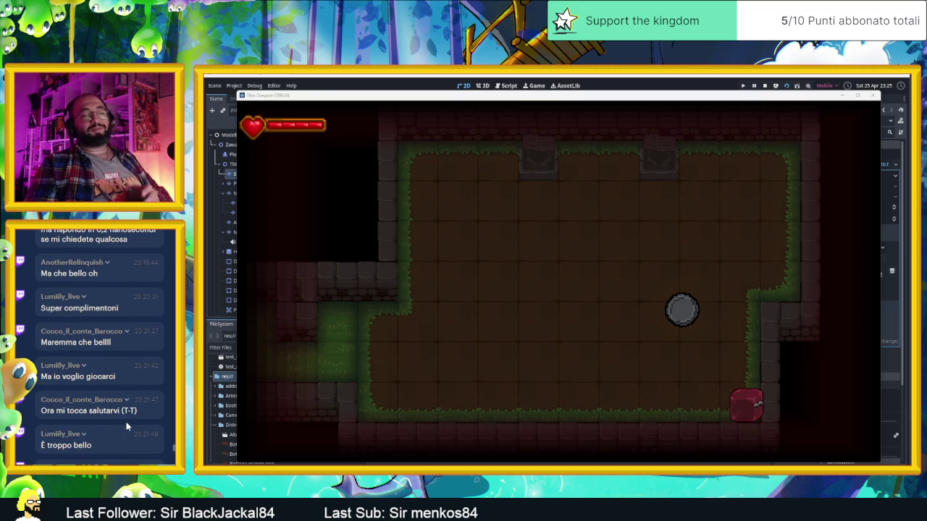
{"action": "scroll", "coordinate": [127, 427], "scroll_direction": "up", "scroll_amount": 1}
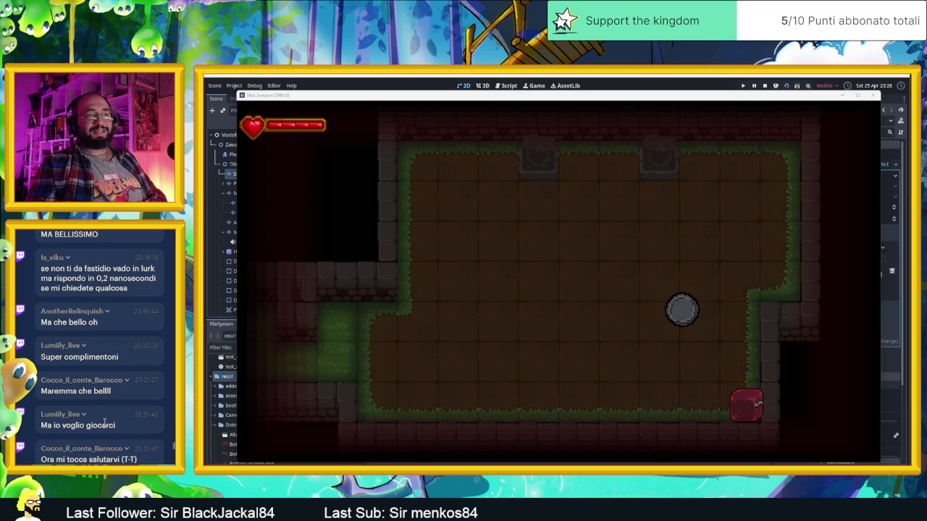
{"action": "scroll", "coordinate": [123, 420], "scroll_direction": "down", "scroll_amount": 1}
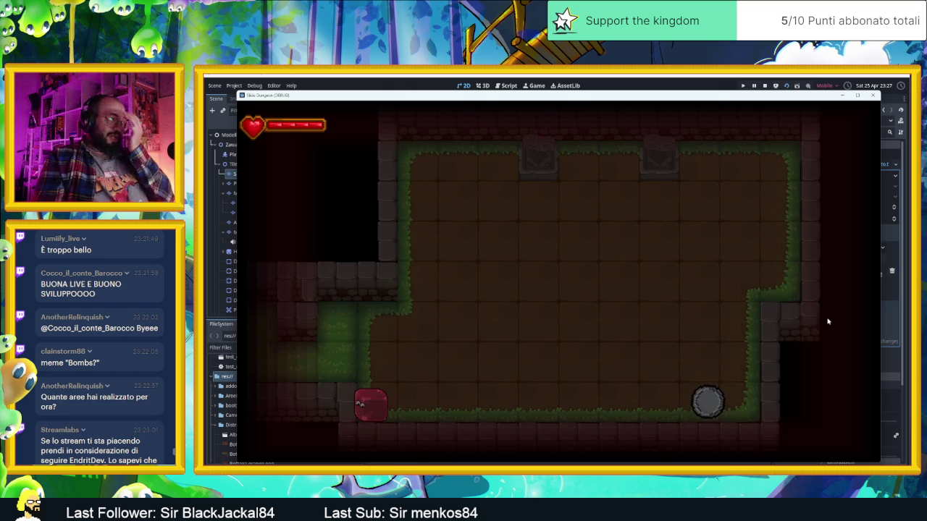
Slide the slime through the tower room and corridors to north of the statue room.
{"action": "key", "text": "Up"}
{"action": "key", "text": "Left"}
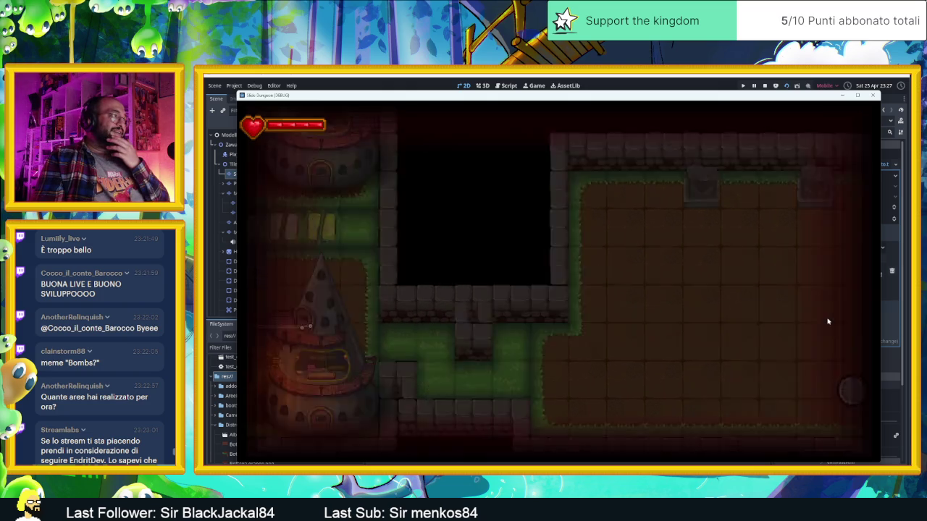
{"action": "key", "text": "Right"}
{"action": "key", "text": "Up"}
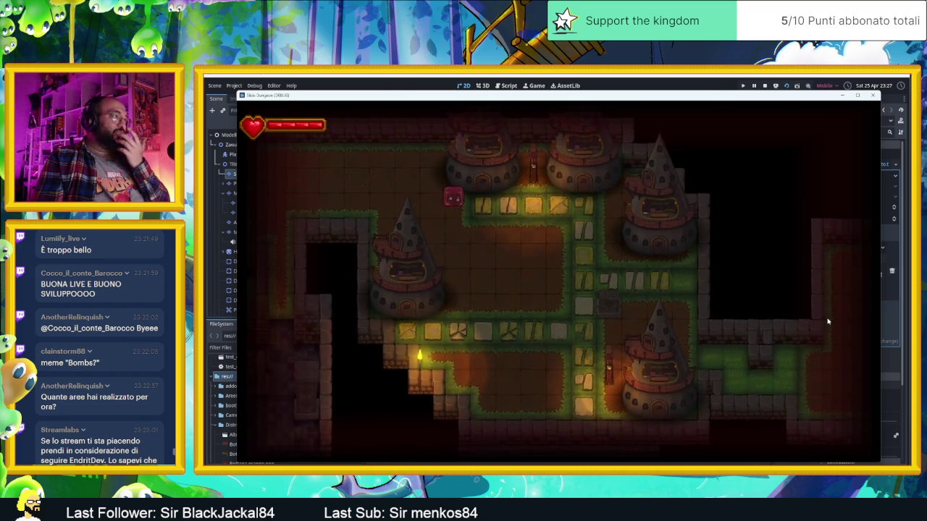
{"action": "key", "text": "Left"}
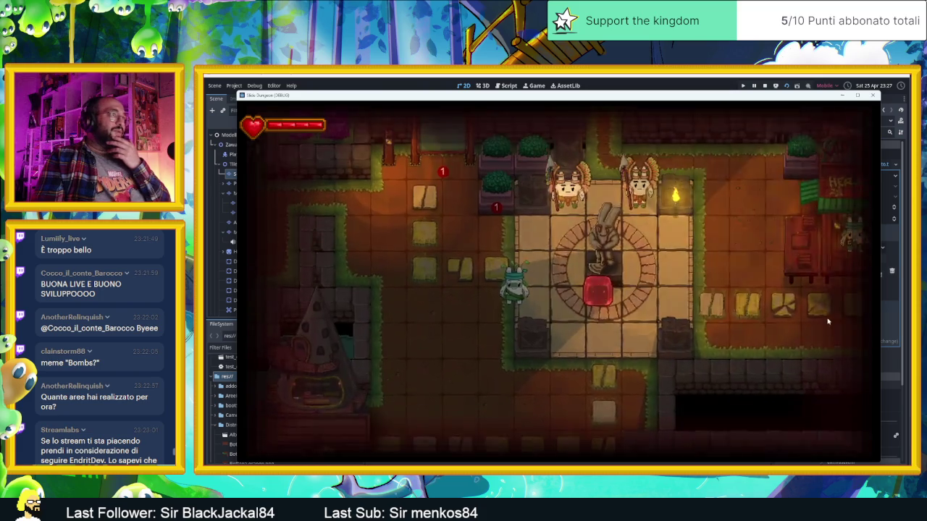
{"action": "key", "text": "Right"}
{"action": "key", "text": "Left"}
{"action": "key", "text": "Up"}
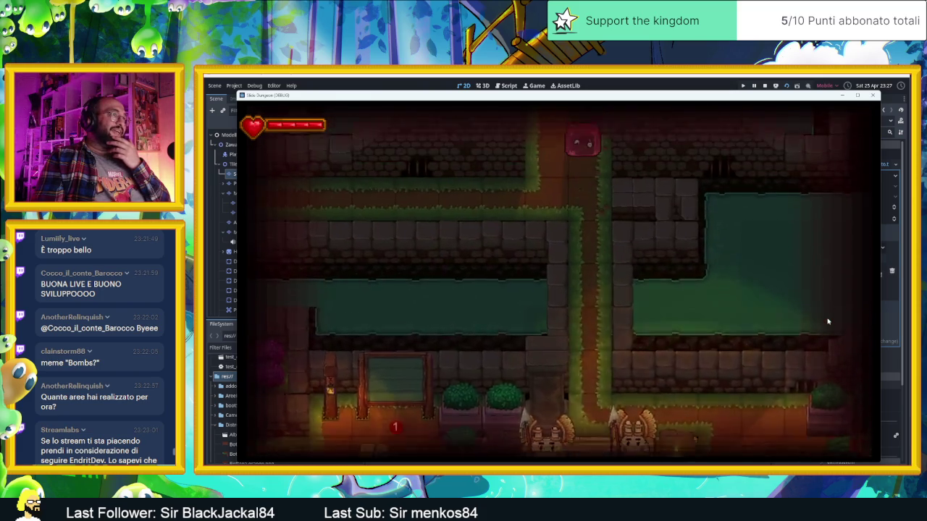
Slide down through the statue room, green-door room and lit corridor into the coin room.
{"action": "key", "text": "Down"}
{"action": "key", "text": "Right"}
{"action": "key", "text": "Up"}
{"action": "key", "text": "Left"}
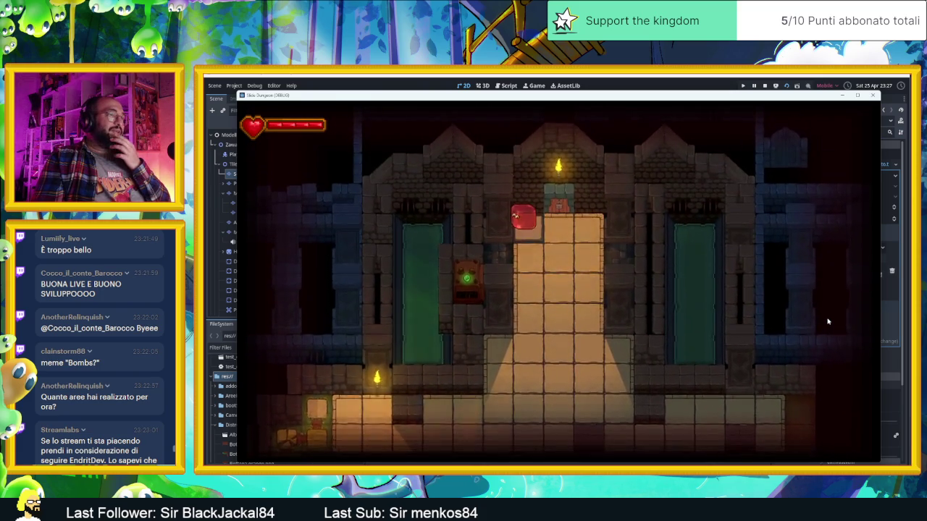
{"action": "key", "text": "Down"}
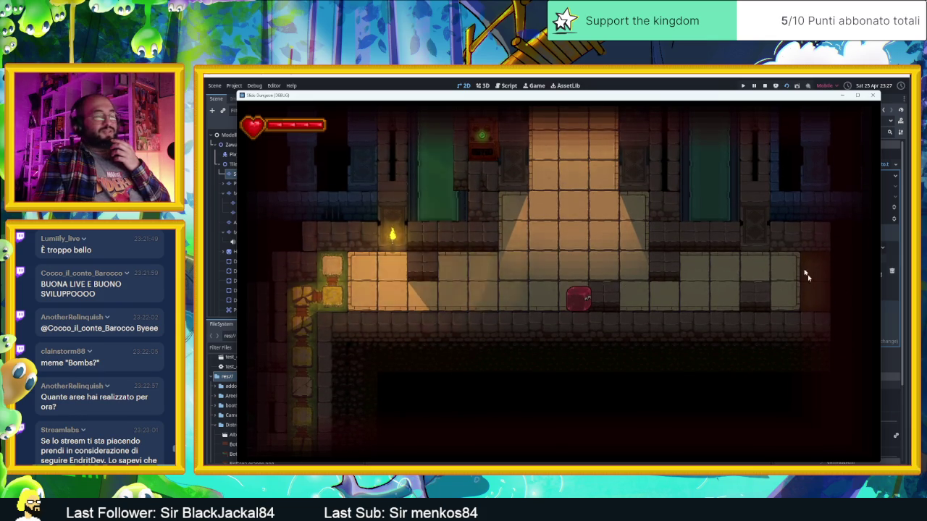
{"action": "key", "text": "Down"}
{"action": "key", "text": "Left"}
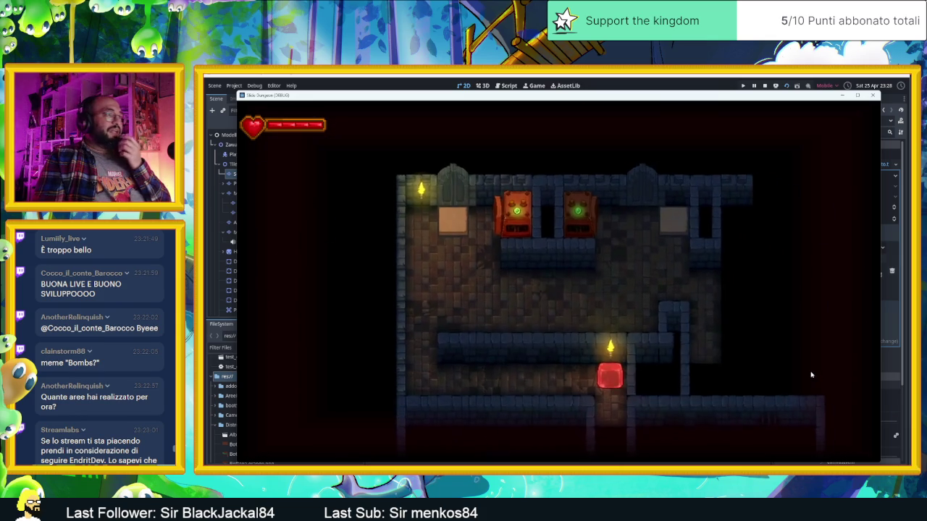
{"action": "key", "text": "Up"}
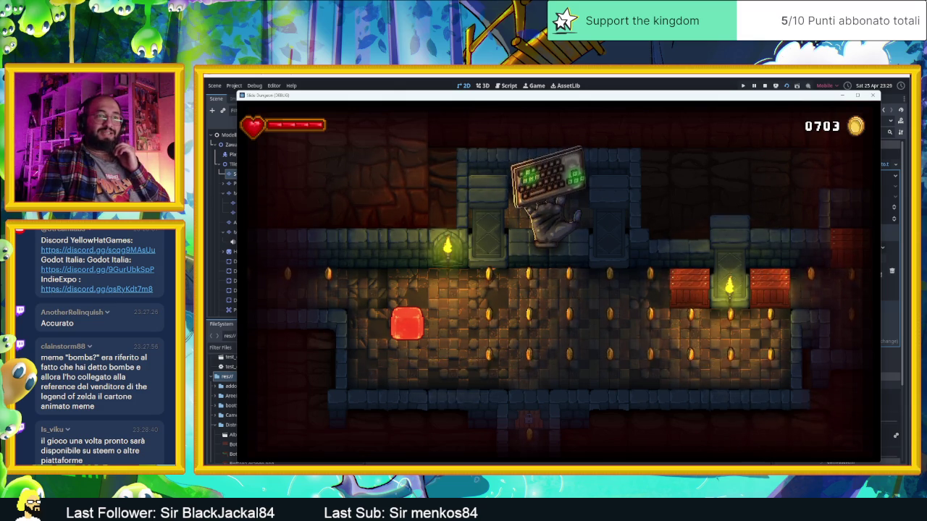
Close the debug game window and switch to the browser's Steamworks documentation.
{"action": "left_click_drag", "start_coordinate": [95, 407], "coordinate": [40, 397]}
{"action": "key", "text": "ctrl+c"}
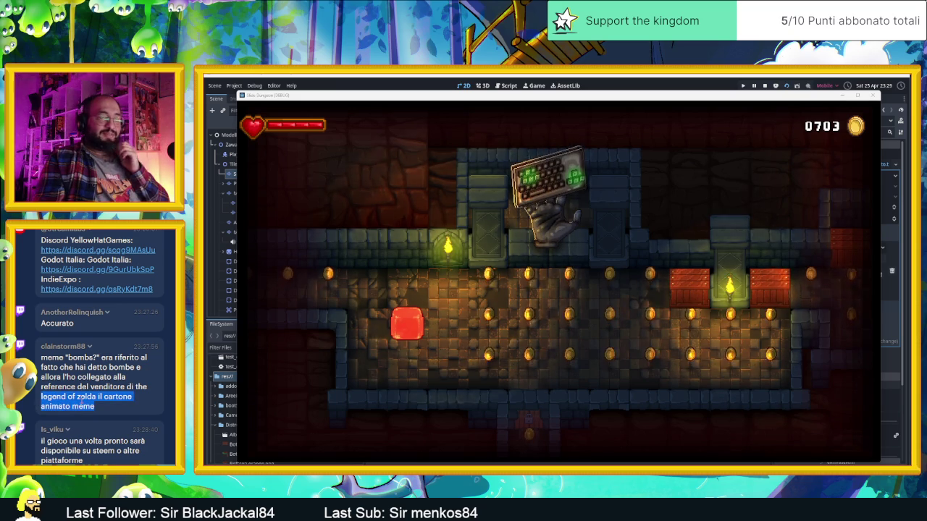
{"action": "left_click", "coordinate": [78, 397]}
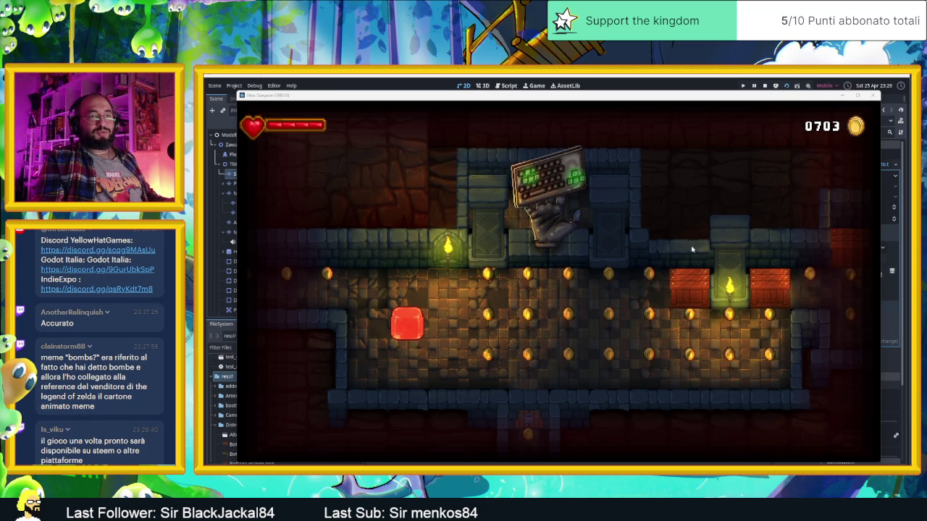
{"action": "left_click", "coordinate": [875, 96]}
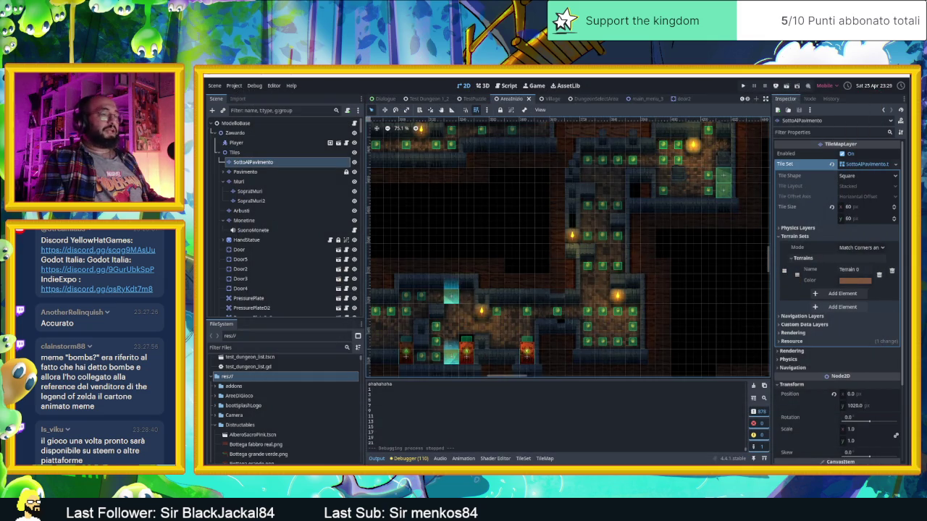
{"action": "key", "text": "alt+Tab"}
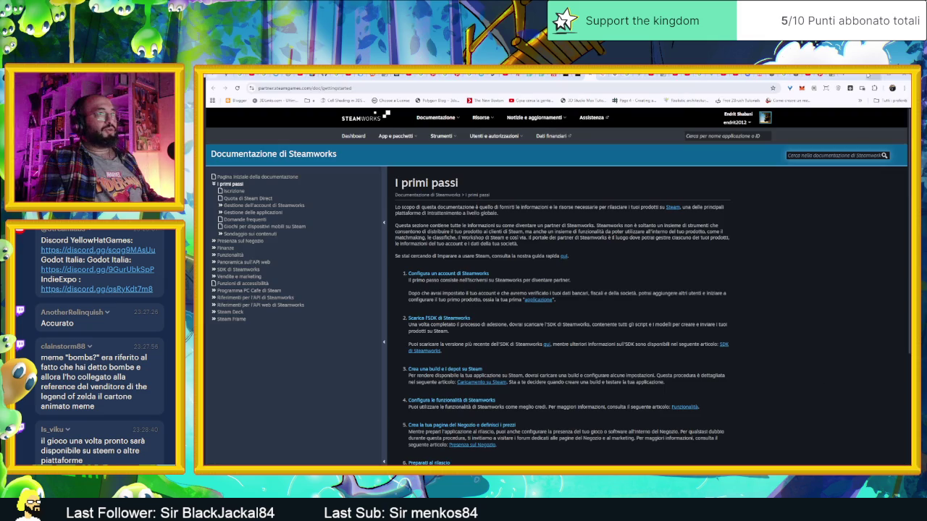
Search 'legend of zelda il cartone animato meme' in a new tab and open 'Breath of the MEMES'.
{"action": "key", "text": "ctrl+t"}
{"action": "key", "text": "ctrl+v"}
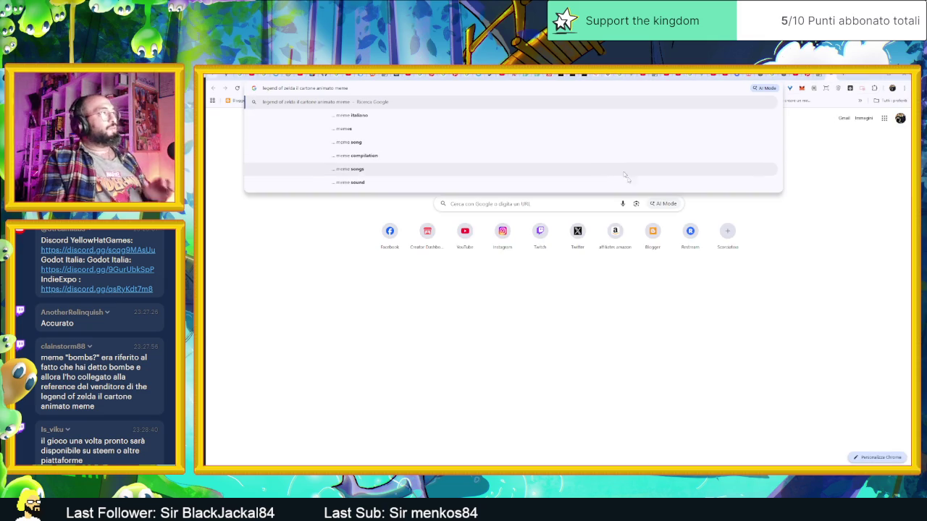
{"action": "key", "text": "Return"}
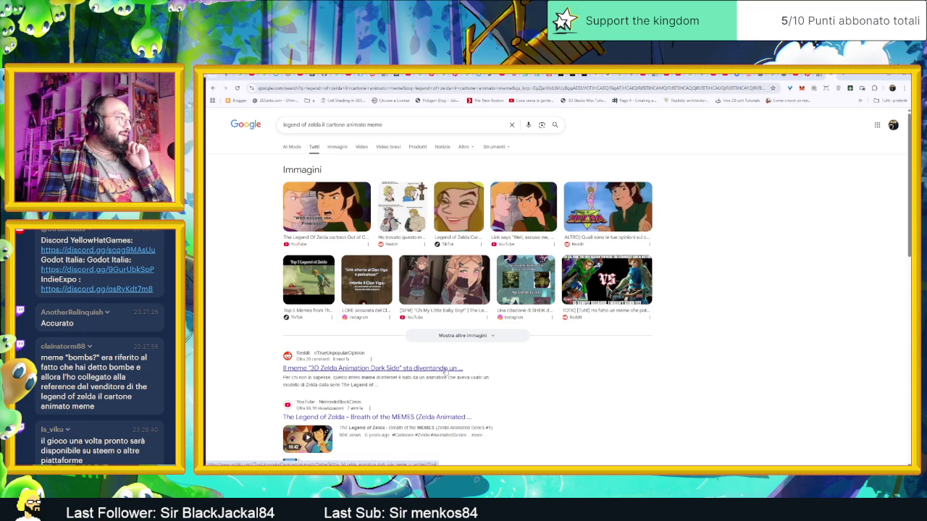
{"action": "scroll", "coordinate": [444, 370], "scroll_direction": "down", "scroll_amount": 1}
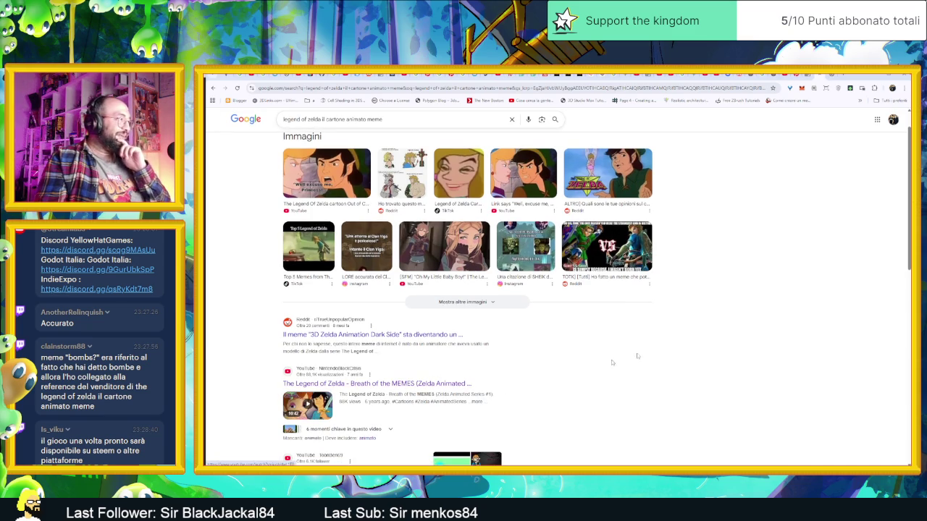
{"action": "left_click", "coordinate": [836, 75]}
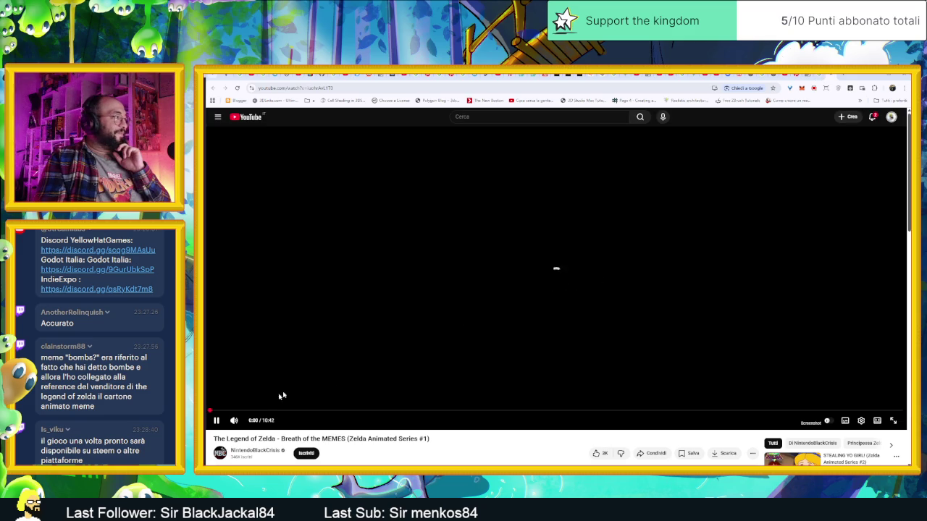
Play the Breath of the MEMES video briefly, toggle sound on and off, then pause it.
{"action": "left_click", "coordinate": [234, 420]}
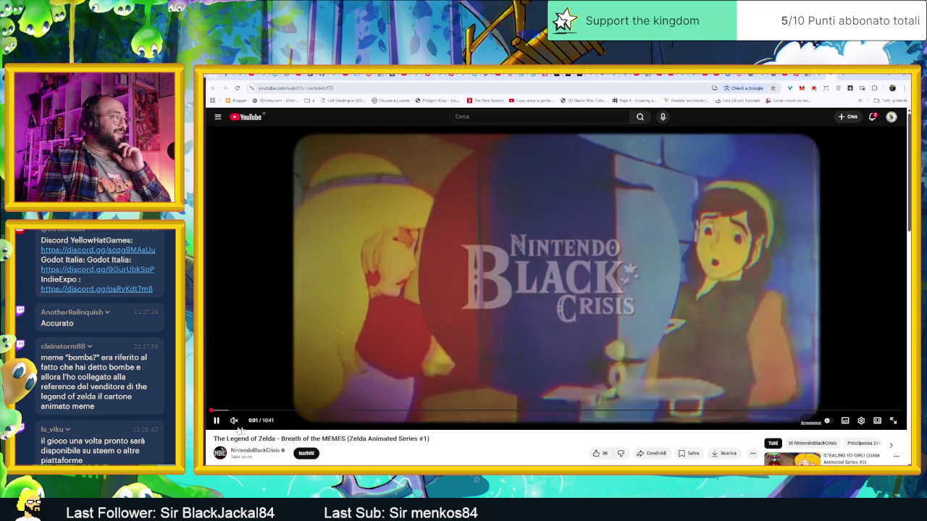
{"action": "left_click", "coordinate": [233, 421]}
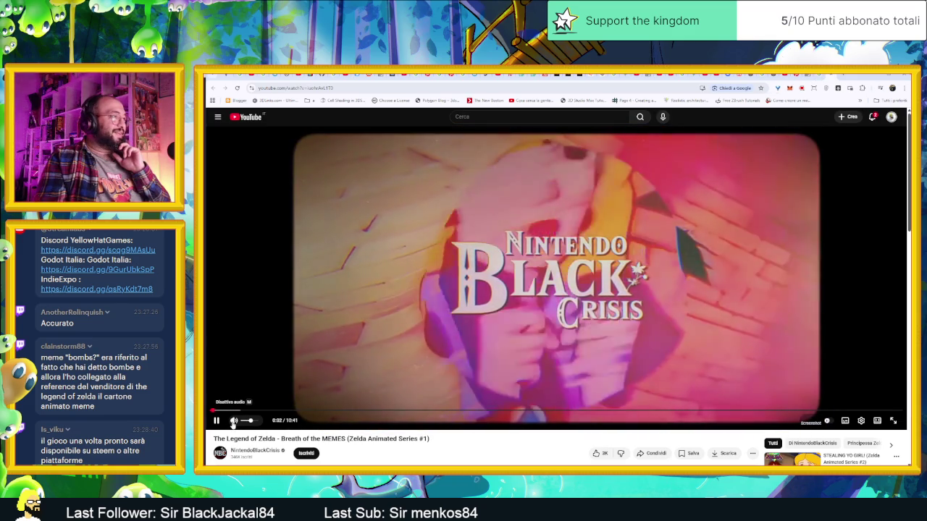
{"action": "left_click", "coordinate": [234, 420]}
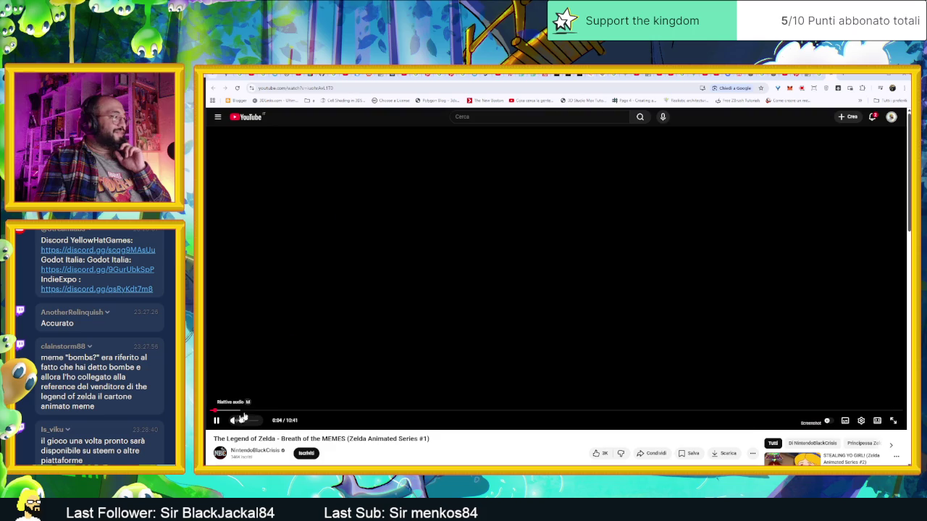
{"action": "left_click", "coordinate": [528, 286]}
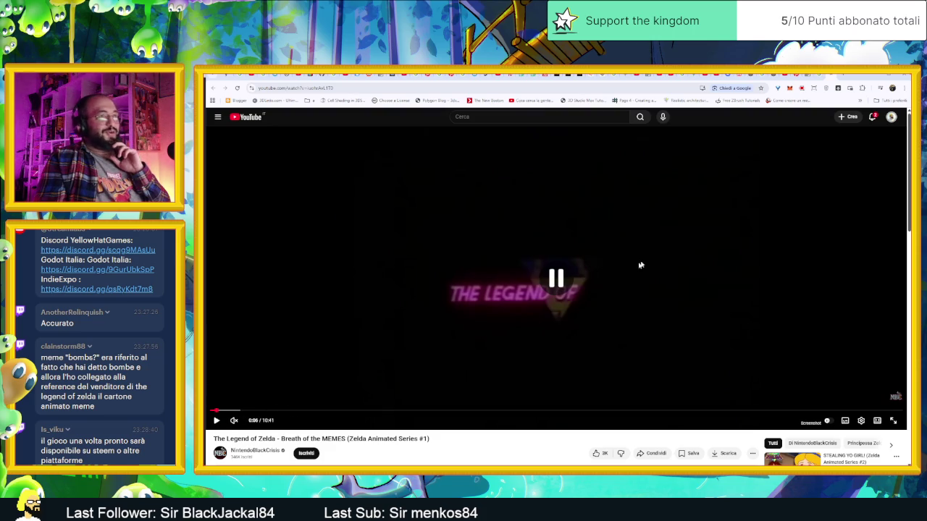
{"action": "key", "text": "alt+Tab"}
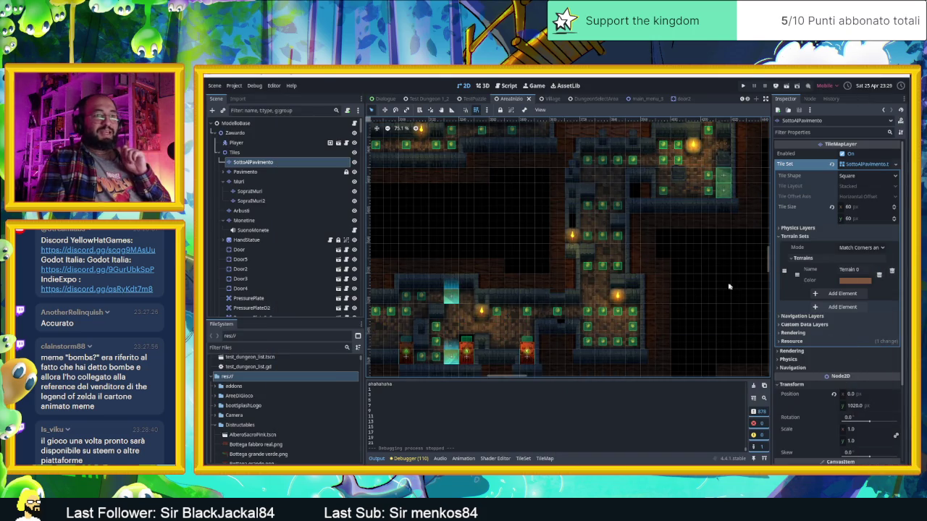
Zoom around the AreaInizio map and show the SottoAlPavimento tile set's atlas below it.
{"action": "scroll", "coordinate": [725, 287], "scroll_direction": "down", "scroll_amount": 2}
{"action": "scroll", "coordinate": [716, 287], "scroll_direction": "down", "scroll_amount": 2}
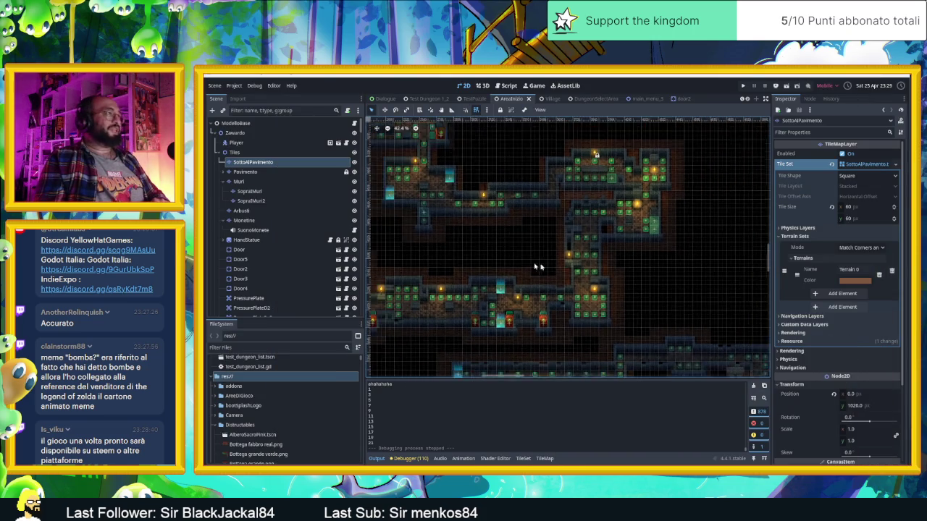
{"action": "scroll", "coordinate": [619, 275], "scroll_direction": "up", "scroll_amount": 4}
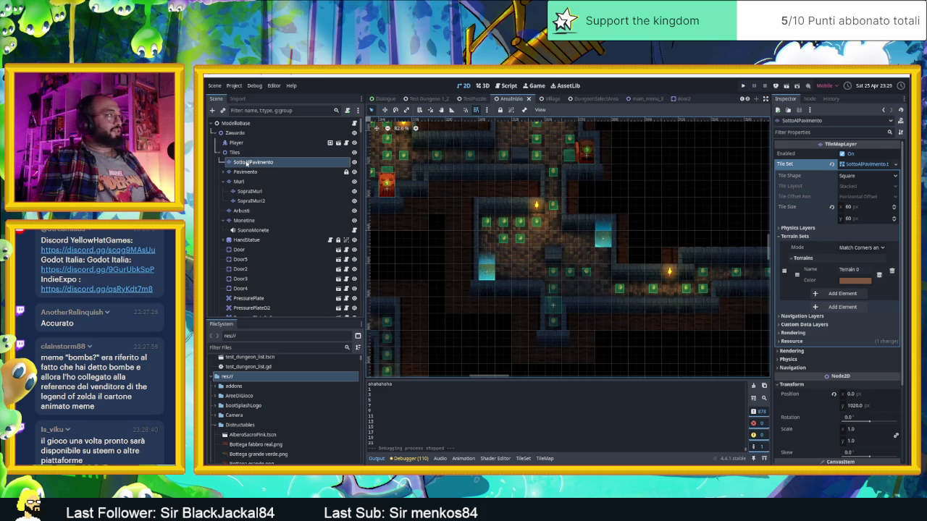
{"action": "left_click", "coordinate": [533, 459]}
{"action": "scroll", "coordinate": [615, 429], "scroll_direction": "down", "scroll_amount": 3}
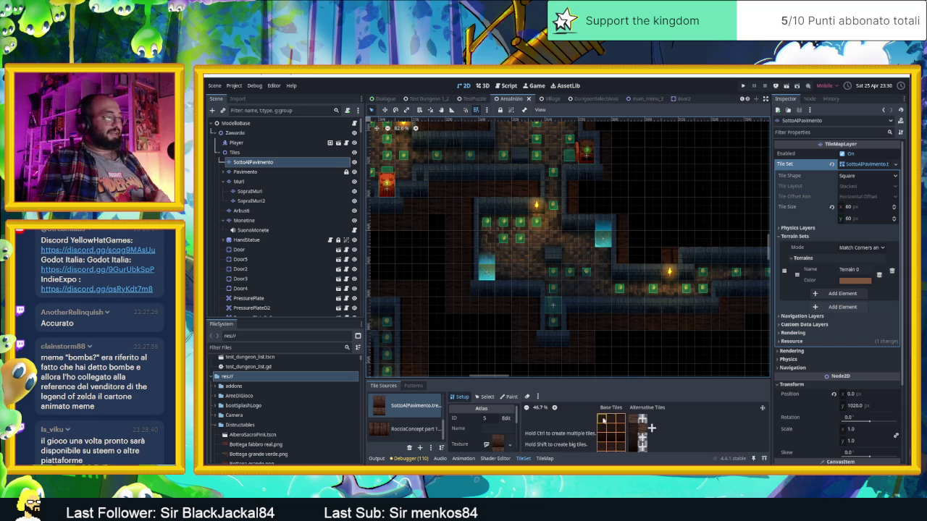
From the TileMap tab, paint a floor tile into a gap and survey the neighbouring rooms.
{"action": "left_click", "coordinate": [552, 459]}
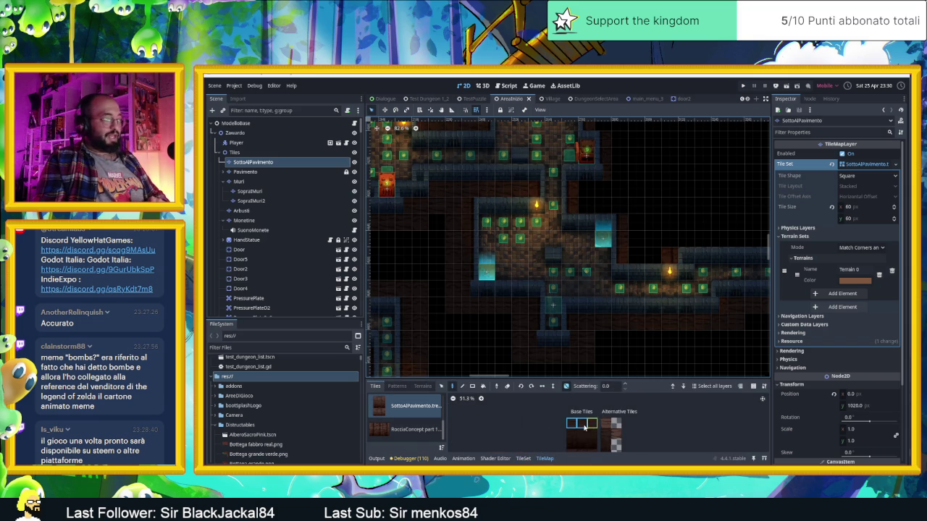
{"action": "left_click", "coordinate": [615, 192]}
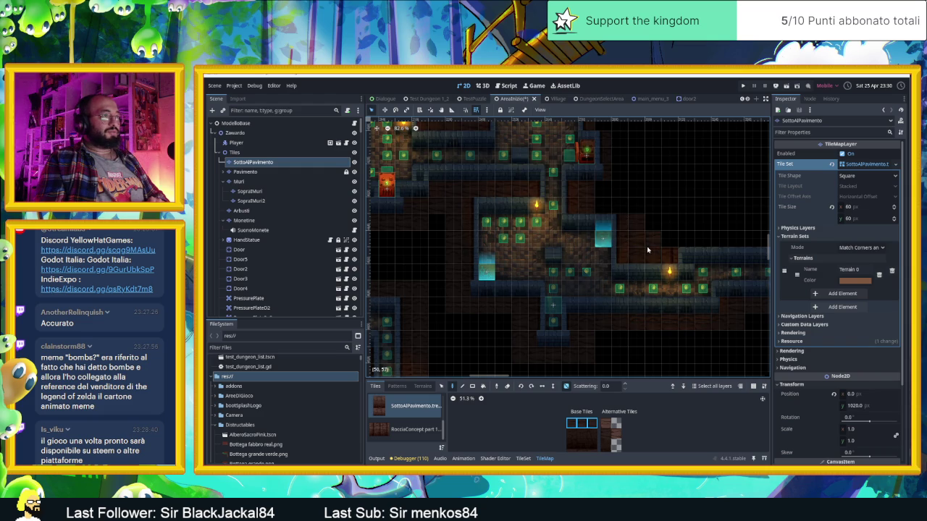
{"action": "left_click_drag", "start_coordinate": [703, 239], "coordinate": [562, 239]}
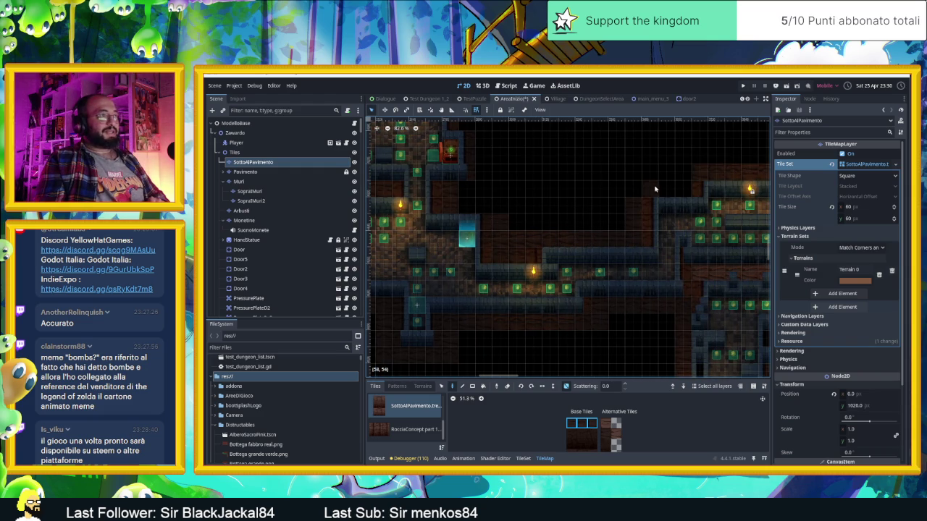
{"action": "scroll", "coordinate": [544, 234], "scroll_direction": "up", "scroll_amount": 3}
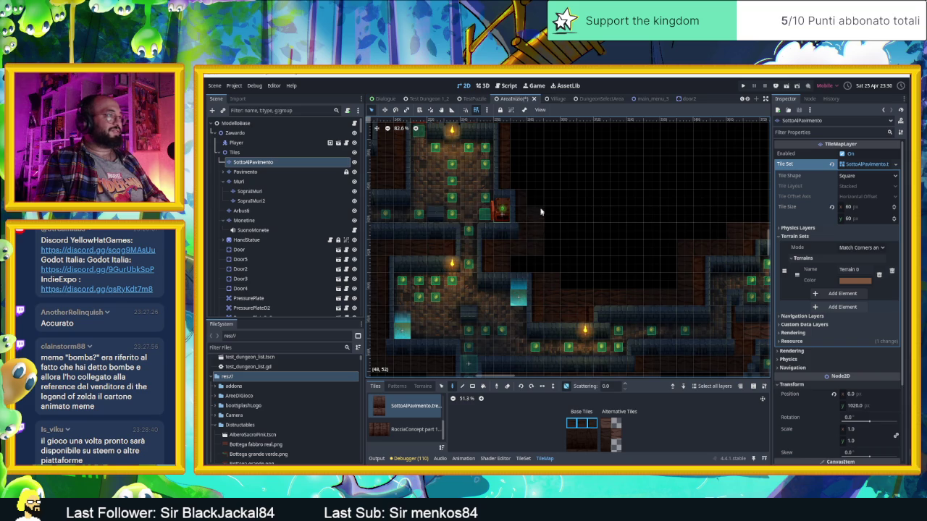
{"action": "scroll", "coordinate": [610, 273], "scroll_direction": "up", "scroll_amount": 3}
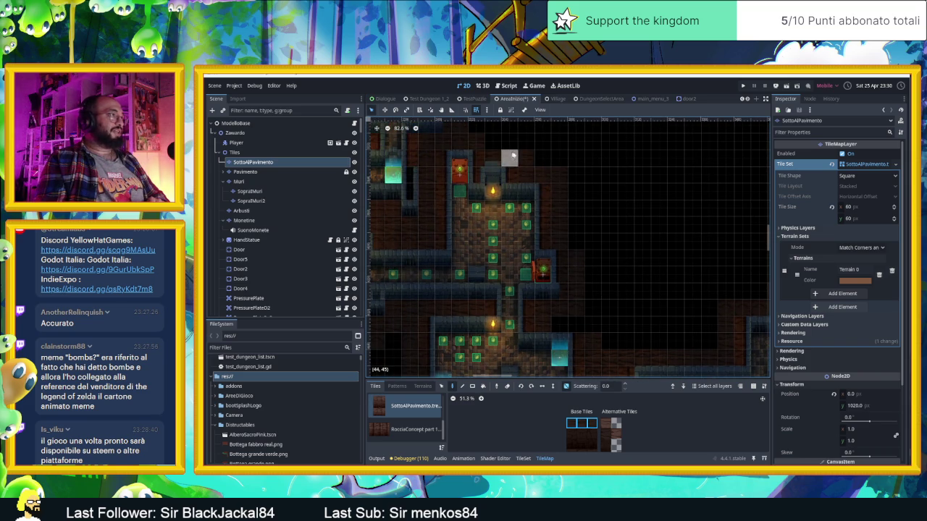
{"action": "scroll", "coordinate": [507, 163], "scroll_direction": "up", "scroll_amount": 3}
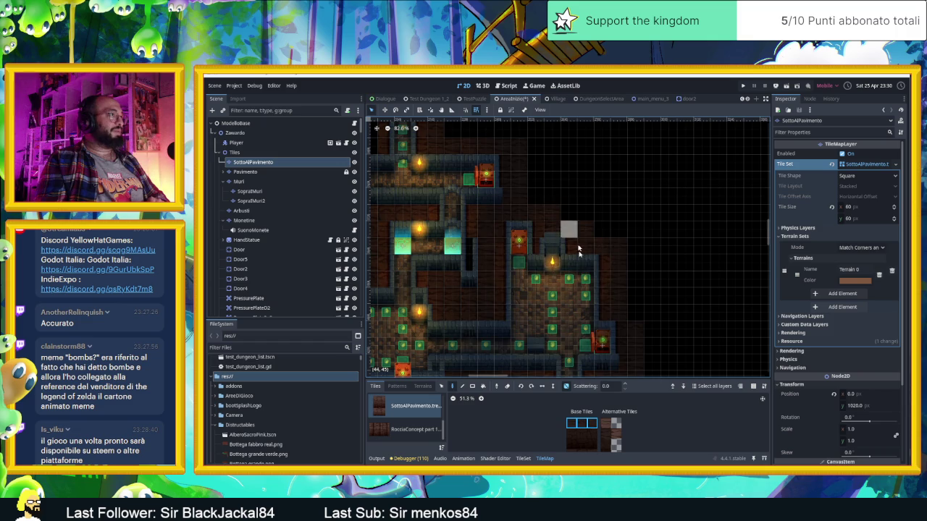
{"action": "scroll", "coordinate": [486, 241], "scroll_direction": "down", "scroll_amount": 3}
{"action": "scroll", "coordinate": [486, 241], "scroll_direction": "up", "scroll_amount": 4}
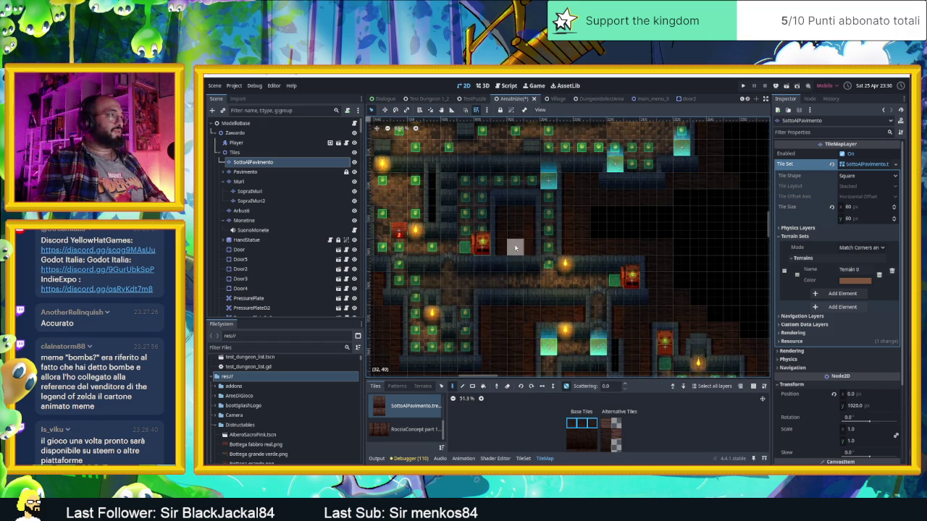
{"action": "scroll", "coordinate": [521, 228], "scroll_direction": "down", "scroll_amount": 3}
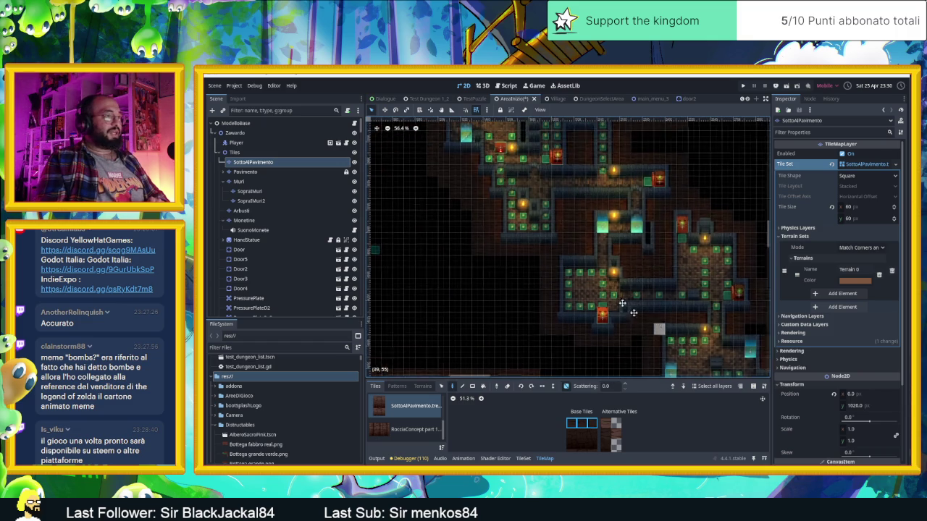
{"action": "scroll", "coordinate": [536, 232], "scroll_direction": "down", "scroll_amount": 2}
{"action": "scroll", "coordinate": [538, 248], "scroll_direction": "down", "scroll_amount": 4}
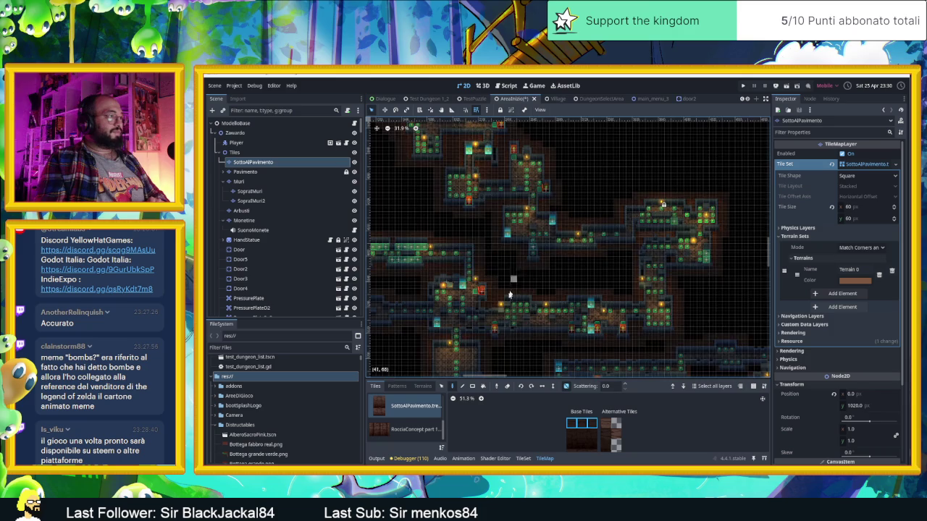
{"action": "scroll", "coordinate": [523, 282], "scroll_direction": "down", "scroll_amount": 2}
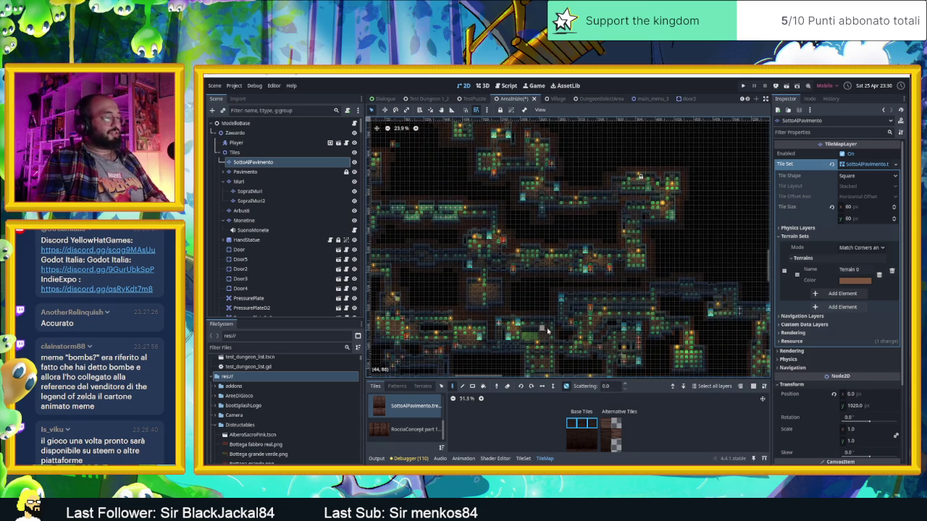
{"action": "scroll", "coordinate": [548, 332], "scroll_direction": "up", "scroll_amount": 9}
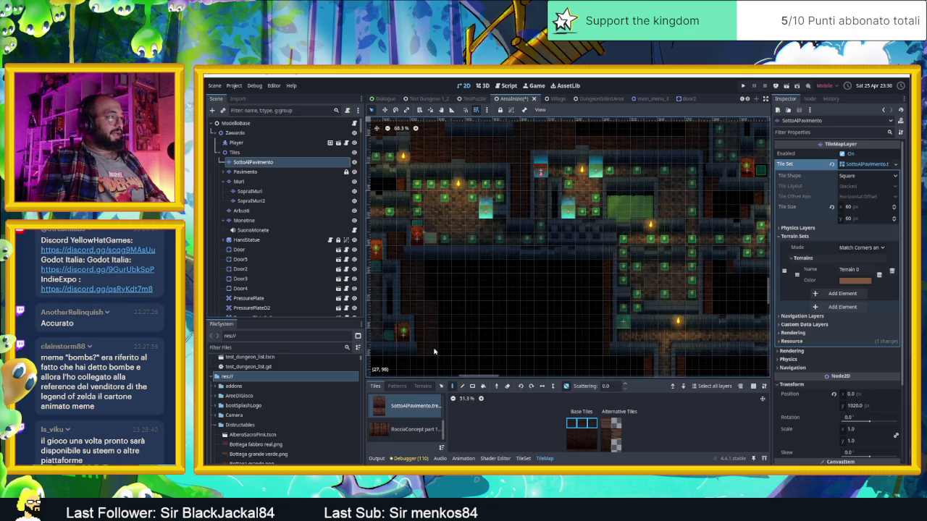
Paint two floor-tile strips beneath the lower wall, then close the AreaInizio scene.
{"action": "left_click_drag", "start_coordinate": [475, 353], "coordinate": [625, 280]}
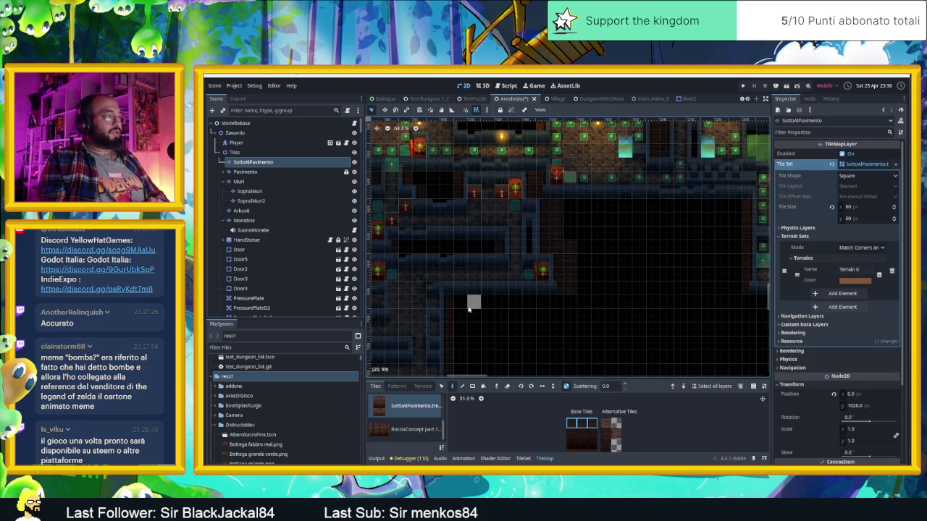
{"action": "mouse_move", "coordinate": [469, 322]}
{"action": "left_mouse_down"}
{"action": "mouse_move", "coordinate": [551, 215]}
{"action": "mouse_move", "coordinate": [512, 194]}
{"action": "left_mouse_up"}
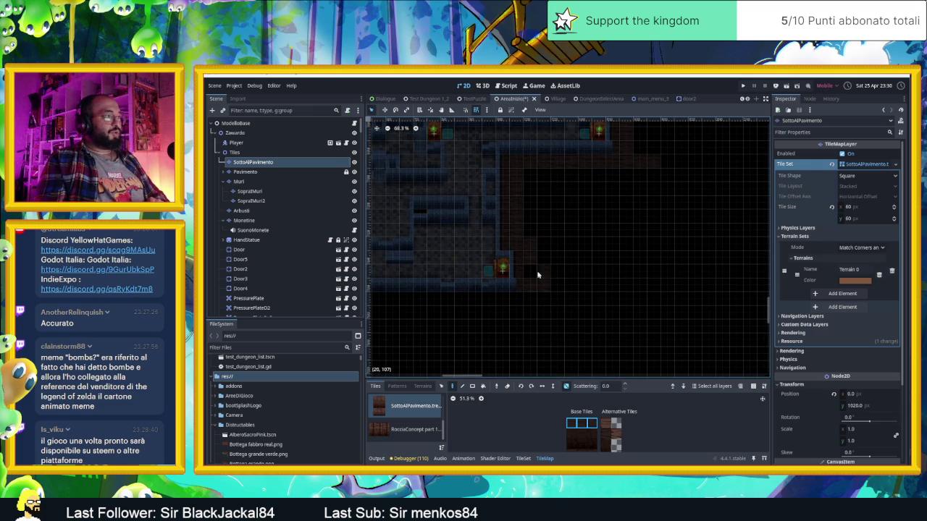
{"action": "left_click_drag", "start_coordinate": [613, 212], "coordinate": [627, 271]}
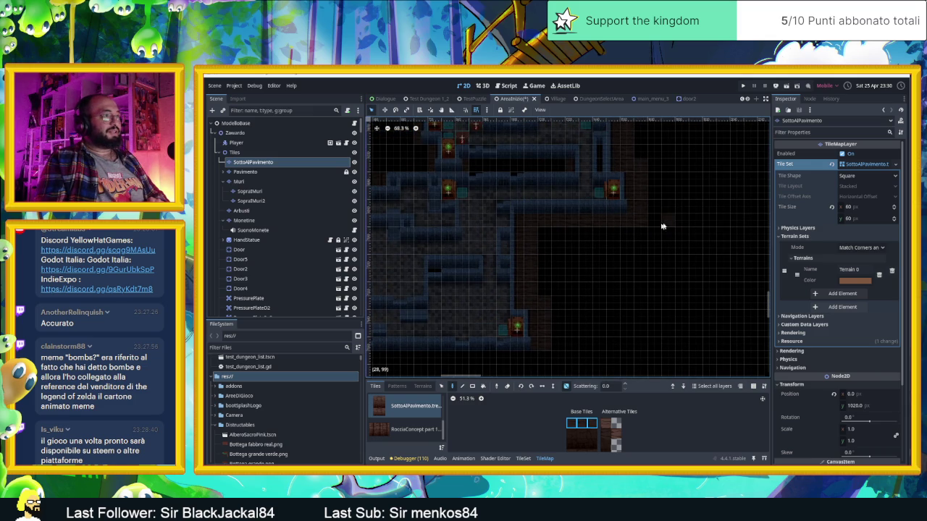
{"action": "scroll", "coordinate": [585, 291], "scroll_direction": "down", "scroll_amount": 3}
{"action": "scroll", "coordinate": [615, 294], "scroll_direction": "up", "scroll_amount": 4}
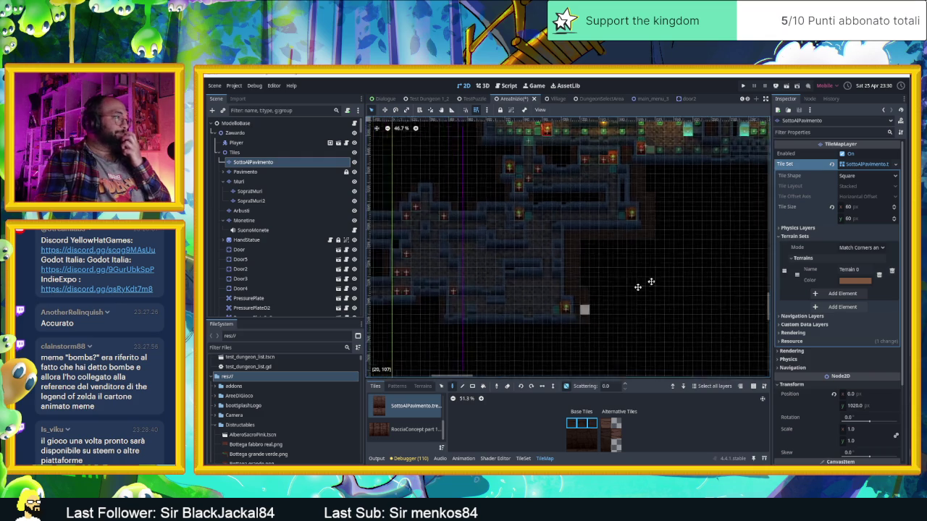
{"action": "mouse_move", "coordinate": [482, 300]}
{"action": "left_mouse_down"}
{"action": "mouse_move", "coordinate": [682, 310]}
{"action": "mouse_move", "coordinate": [705, 300]}
{"action": "left_mouse_up"}
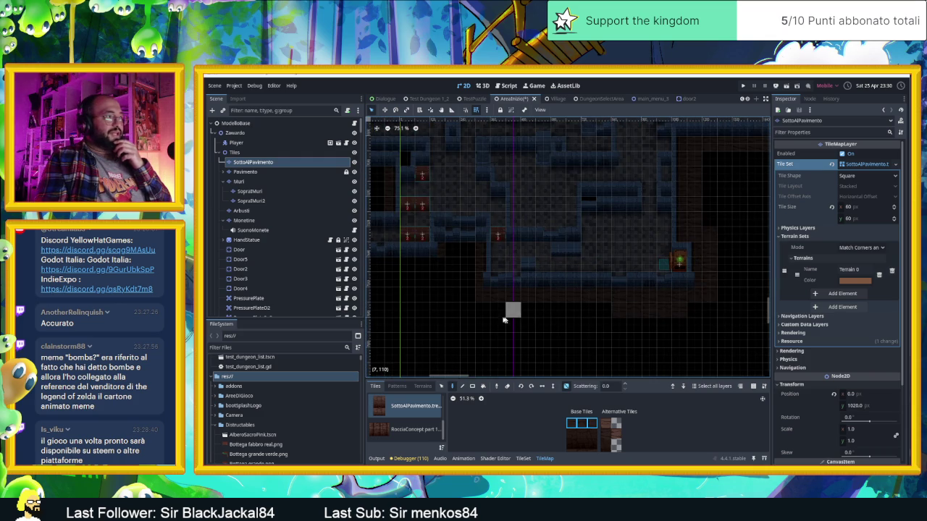
{"action": "left_click_drag", "start_coordinate": [482, 311], "coordinate": [694, 315]}
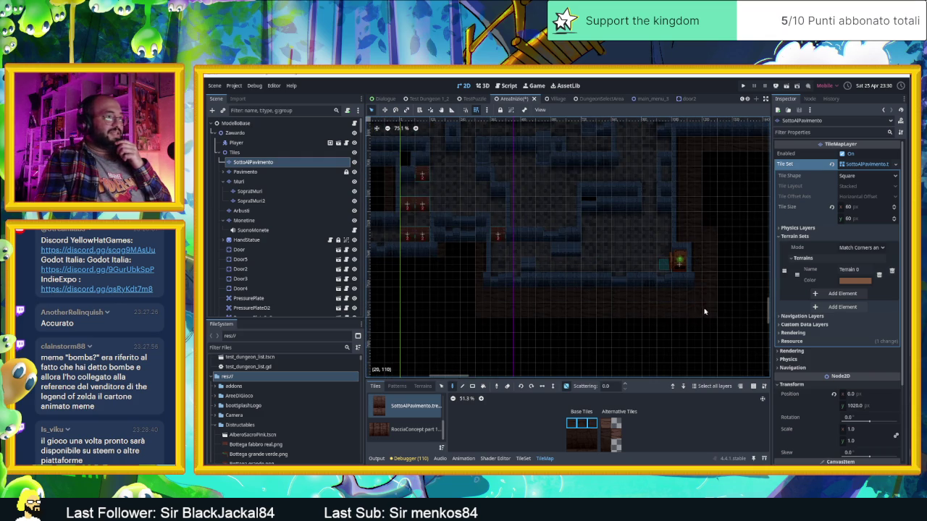
{"action": "left_click", "coordinate": [534, 98]}
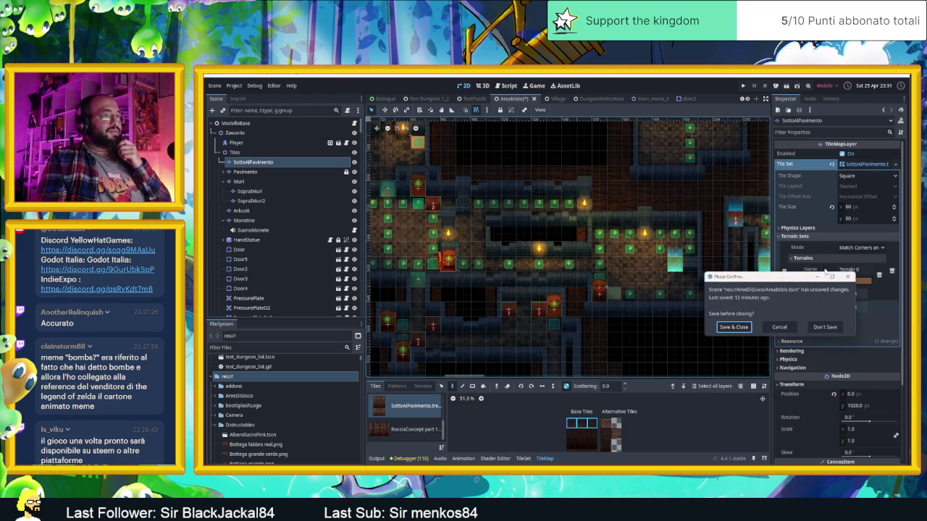
Cancel the save prompt to keep AreaInizio open and inspect the map's unpainted gaps.
{"action": "left_click", "coordinate": [786, 329]}
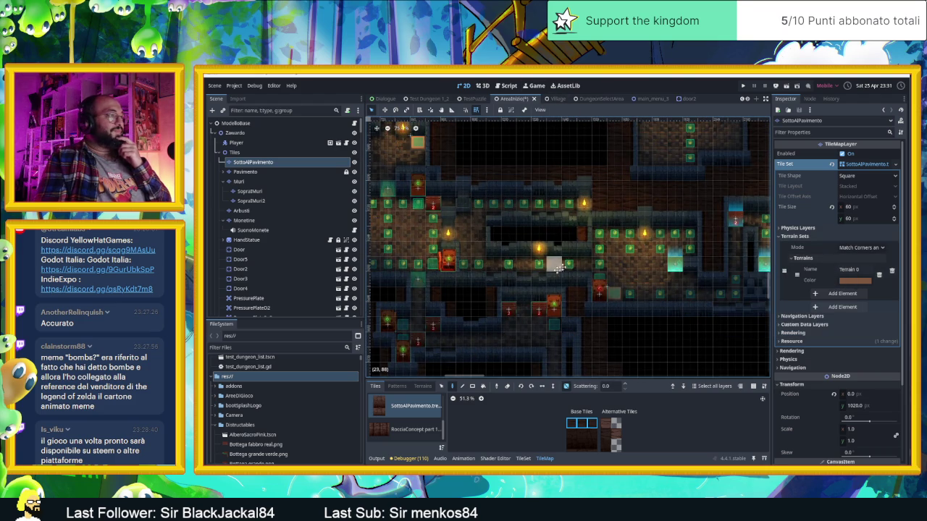
{"action": "scroll", "coordinate": [555, 265], "scroll_direction": "down", "scroll_amount": 2}
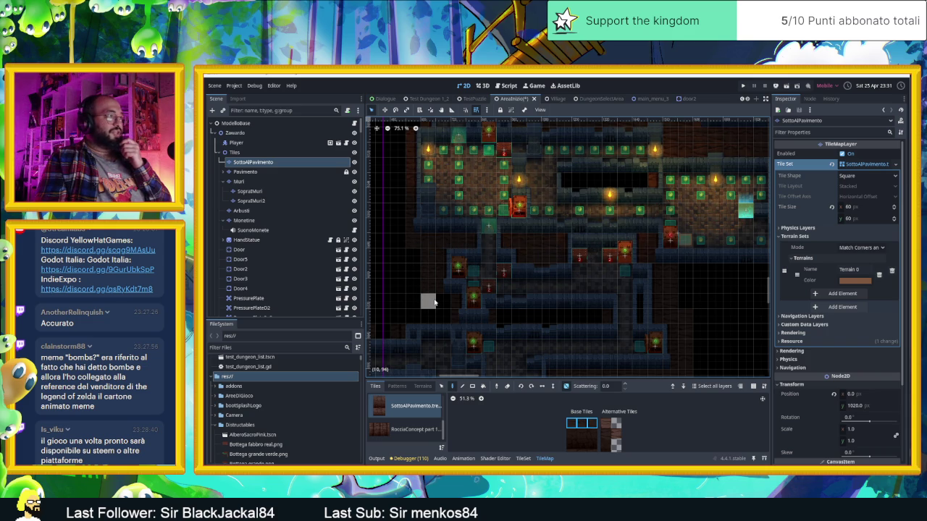
{"action": "left_click_drag", "start_coordinate": [520, 279], "coordinate": [641, 263]}
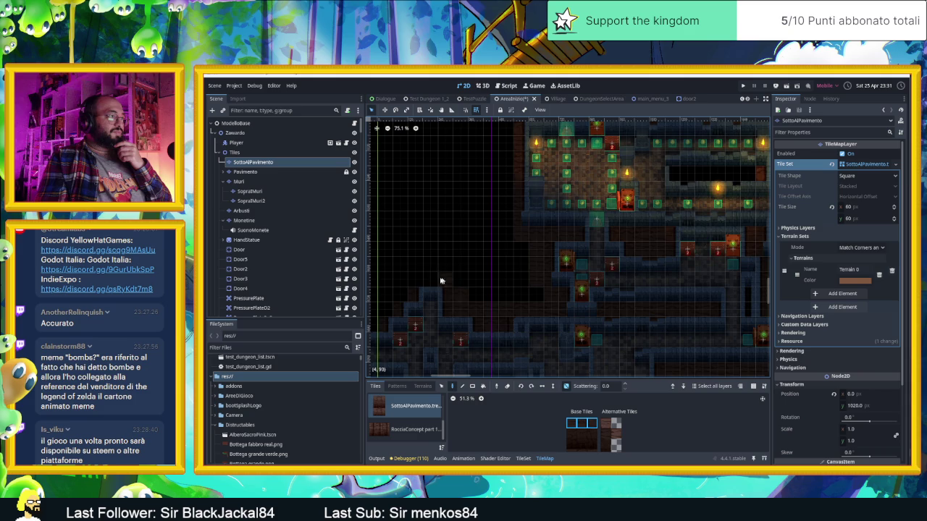
{"action": "scroll", "coordinate": [422, 280], "scroll_direction": "left", "scroll_amount": 3}
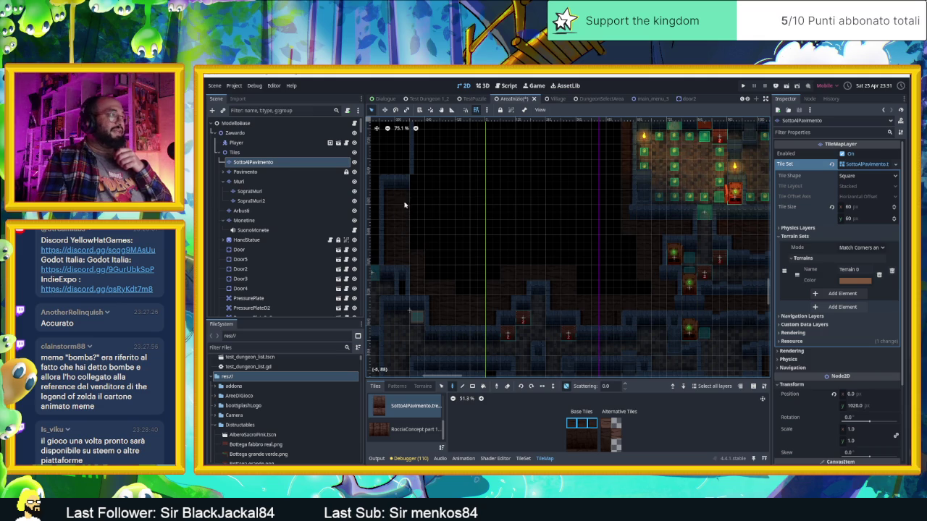
{"action": "scroll", "coordinate": [435, 210], "scroll_direction": "up", "scroll_amount": 2}
{"action": "scroll", "coordinate": [435, 210], "scroll_direction": "left", "scroll_amount": 1}
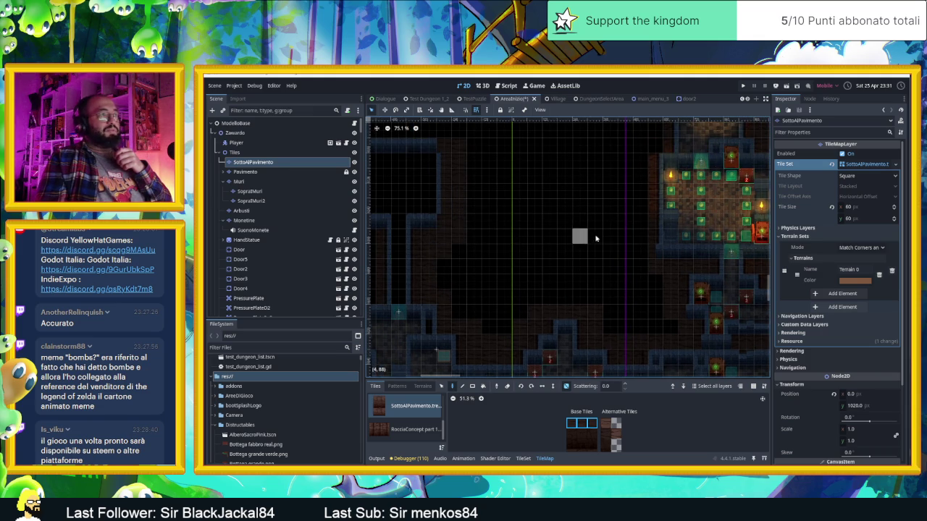
{"action": "scroll", "coordinate": [507, 290], "scroll_direction": "right", "scroll_amount": 3}
{"action": "scroll", "coordinate": [544, 304], "scroll_direction": "down", "scroll_amount": 1}
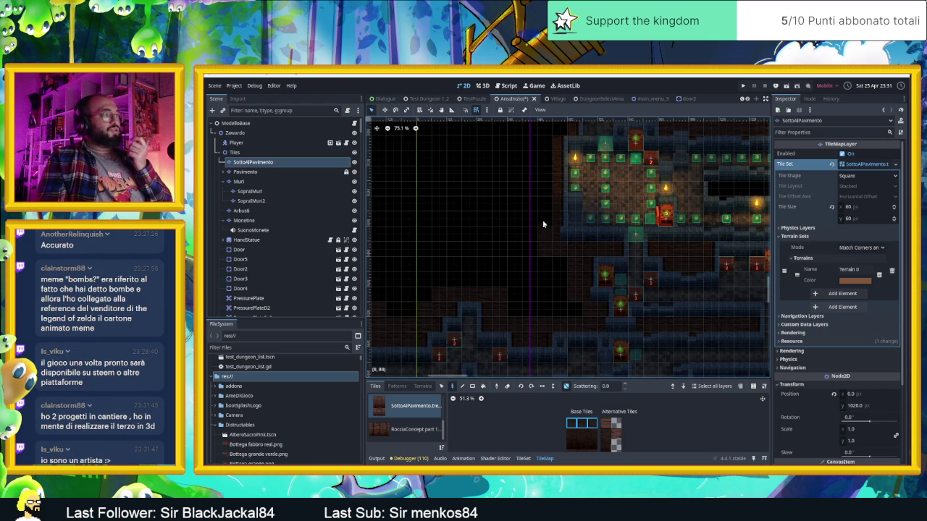
{"action": "scroll", "coordinate": [558, 262], "scroll_direction": "up", "scroll_amount": 4}
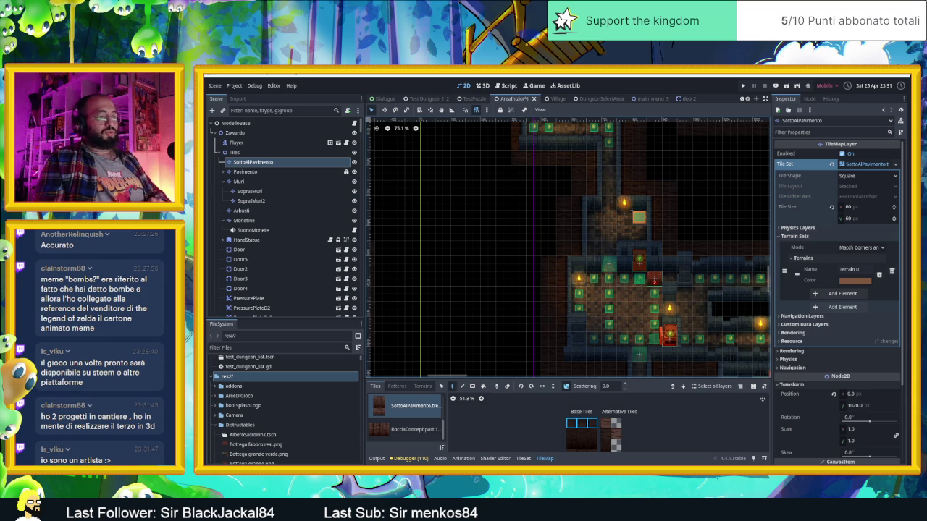
{"action": "key", "text": "alt+Tab"}
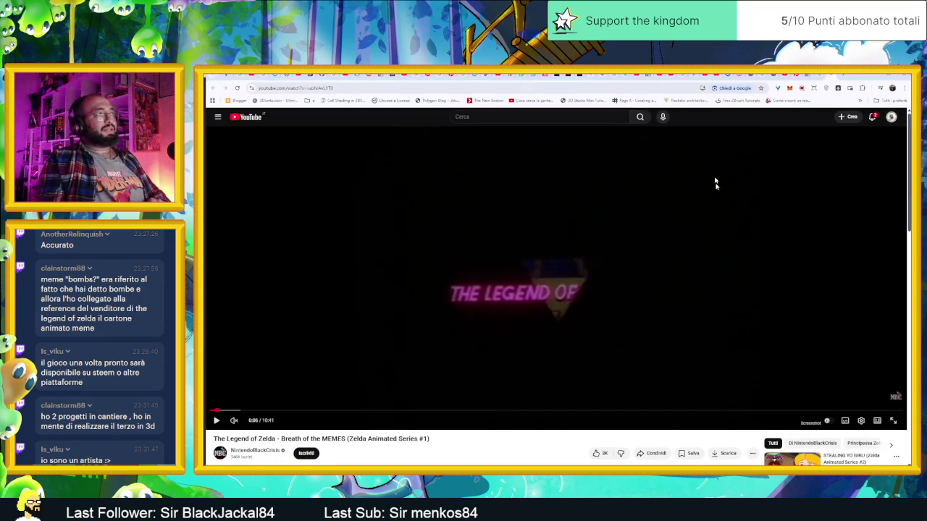
Search Google for 'svilupparty' in a new tab and open the Svilupparty page on IPID.
{"action": "key", "text": "ctrl+t"}
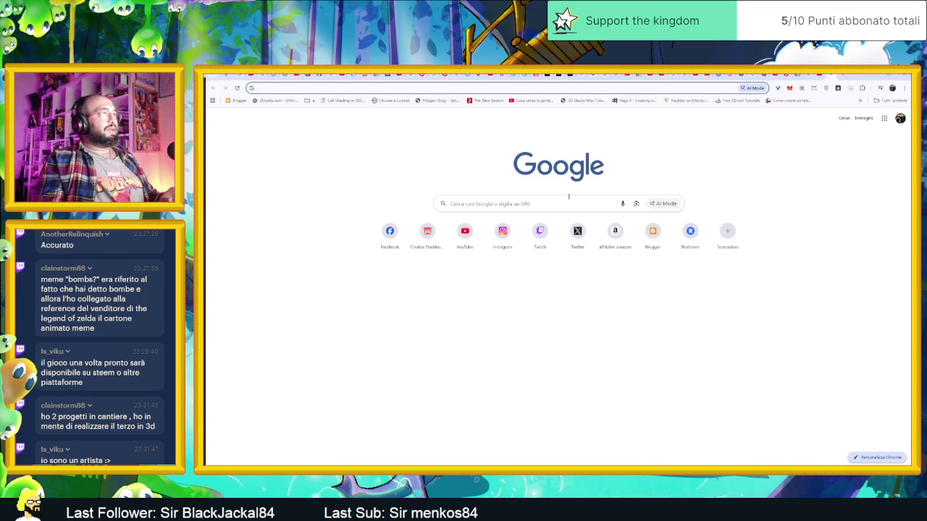
{"action": "left_click", "coordinate": [570, 200]}
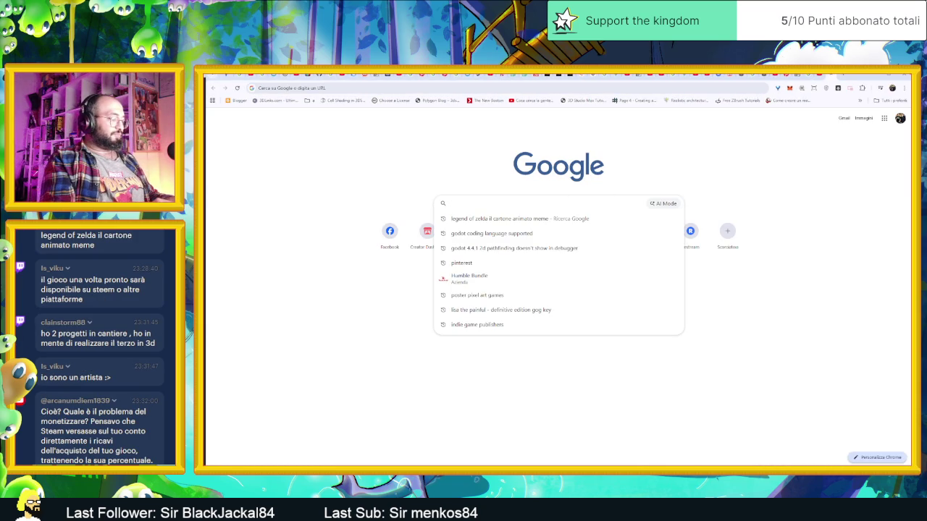
{"action": "type", "text": "ipd"}
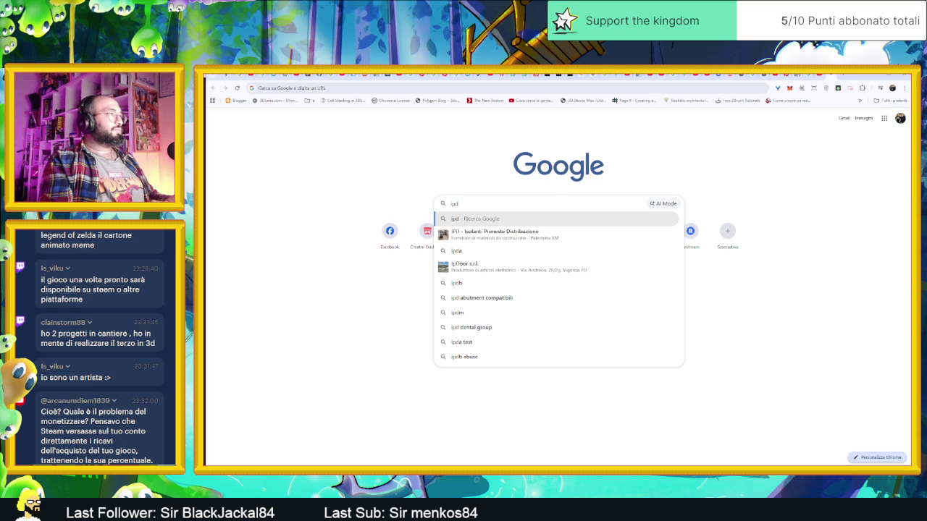
{"action": "key", "text": "BackSpace"}
{"action": "key", "text": "BackSpace"}
{"action": "key", "text": "BackSpace"}
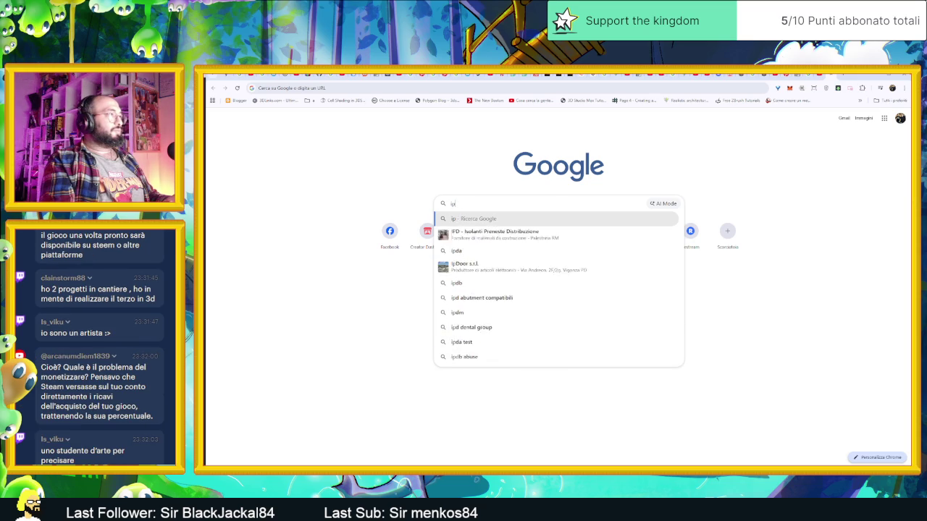
{"action": "type", "text": "svil"}
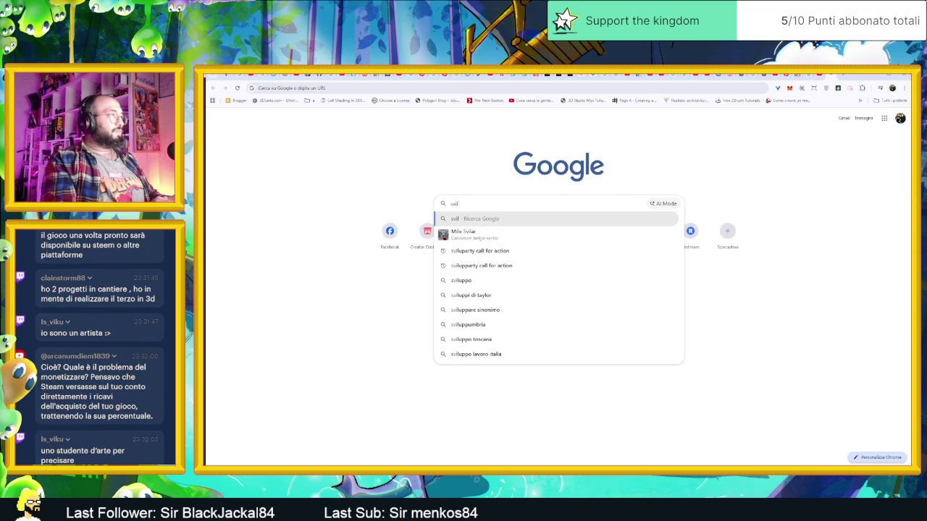
{"action": "type", "text": "upparty"}
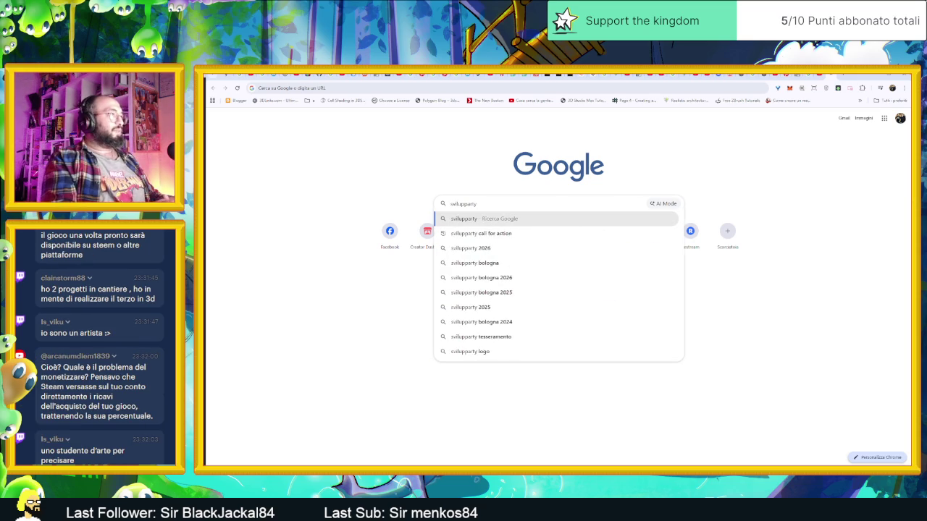
{"action": "key", "text": "Return"}
{"action": "left_click", "coordinate": [310, 184]}
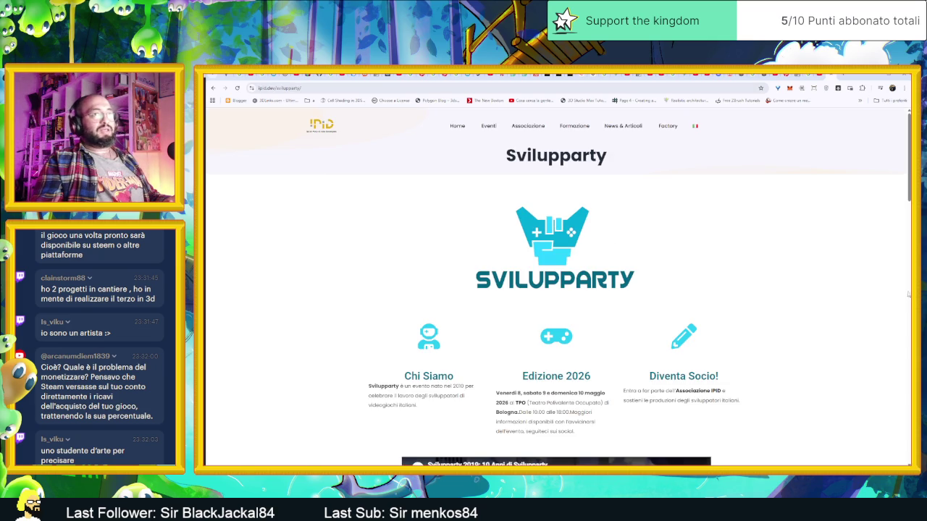
{"action": "left_click", "coordinate": [523, 88]}
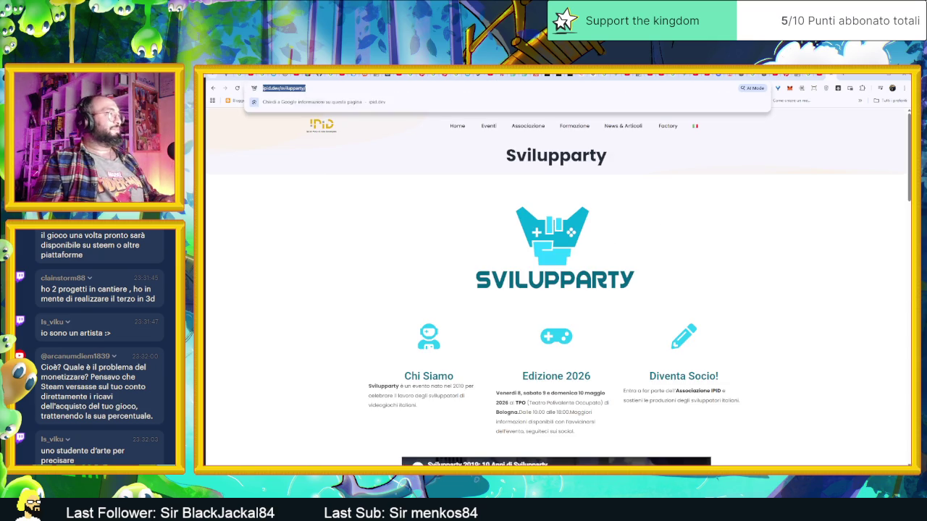
{"action": "key", "text": "Escape"}
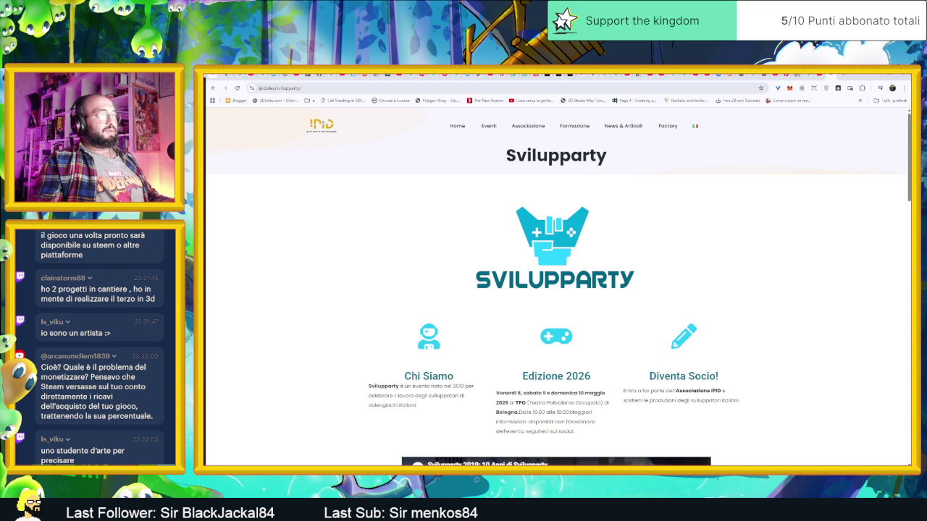
{"action": "left_click", "coordinate": [556, 381]}
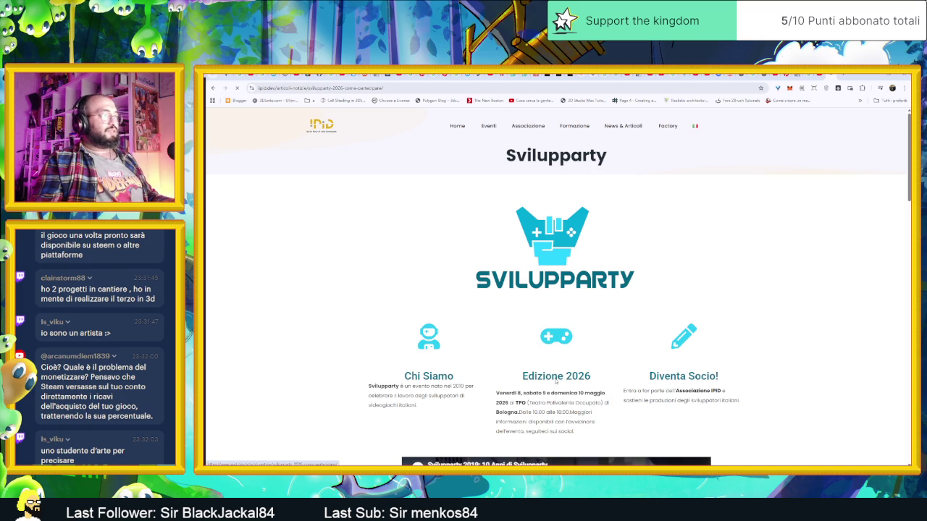
{"action": "key", "text": "alt+Left"}
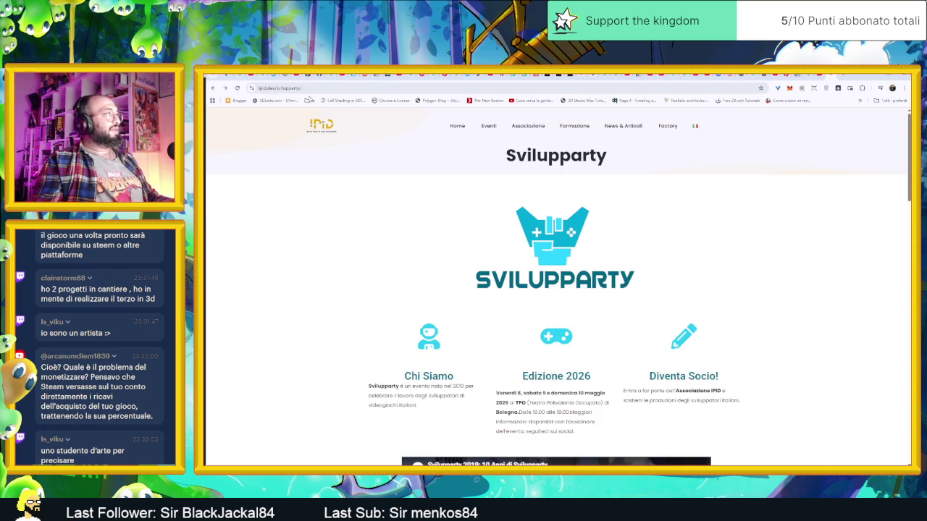
{"action": "left_click", "coordinate": [284, 87]}
{"action": "left_click", "coordinate": [772, 306]}
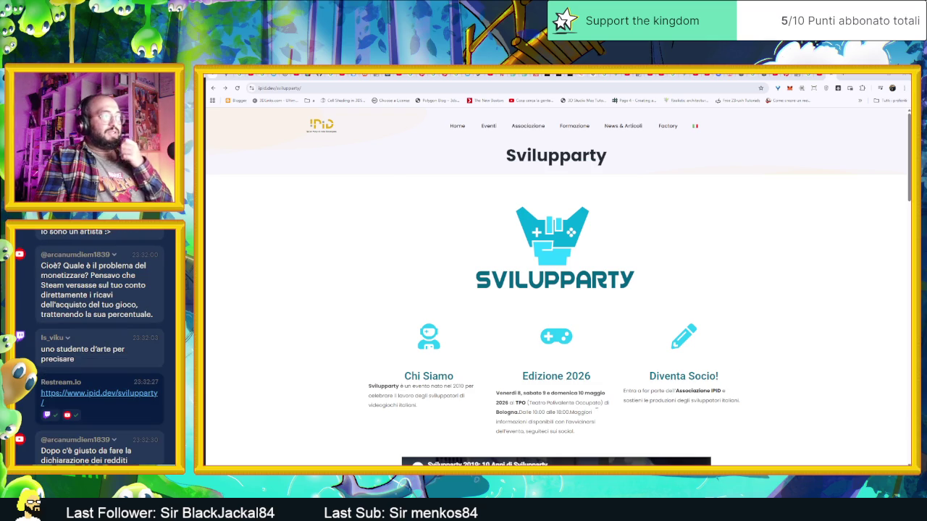
{"action": "scroll", "coordinate": [87, 434], "scroll_direction": "up", "scroll_amount": 2}
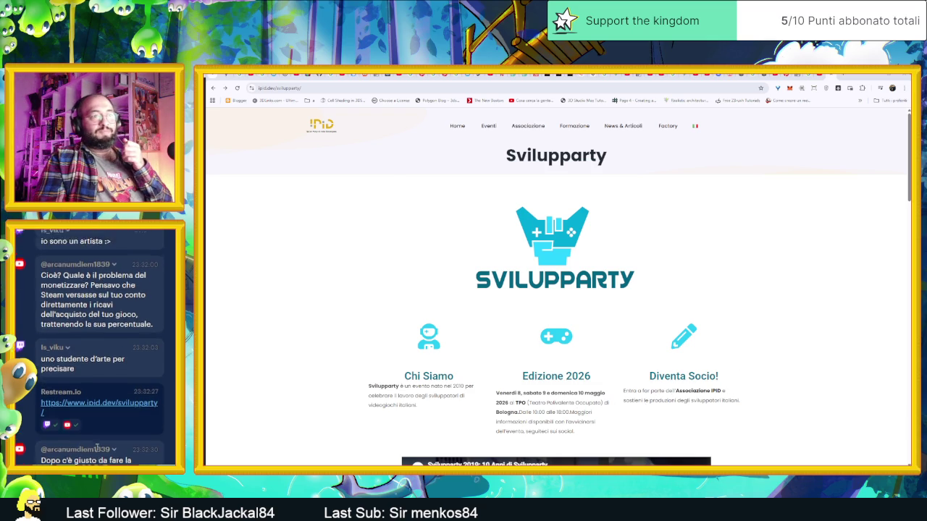
{"action": "scroll", "coordinate": [104, 442], "scroll_direction": "up", "scroll_amount": 4}
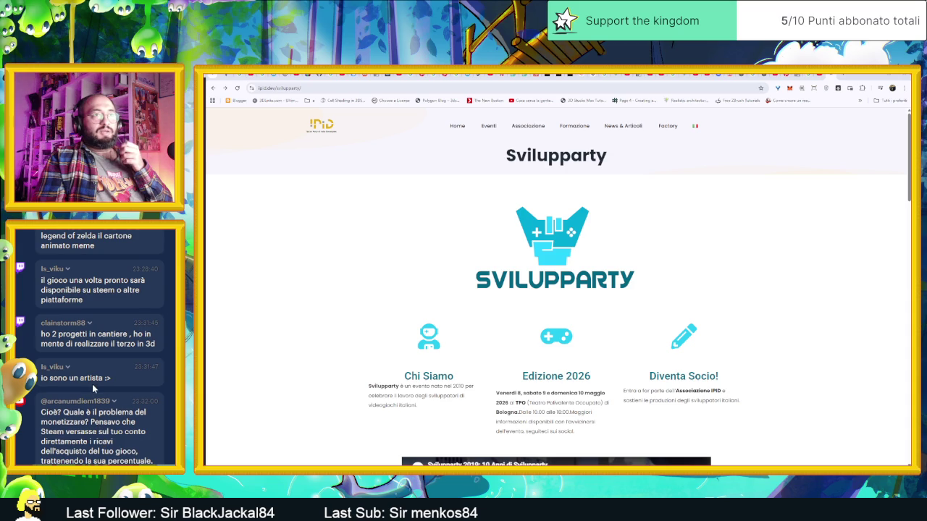
{"action": "scroll", "coordinate": [92, 389], "scroll_direction": "up", "scroll_amount": 3}
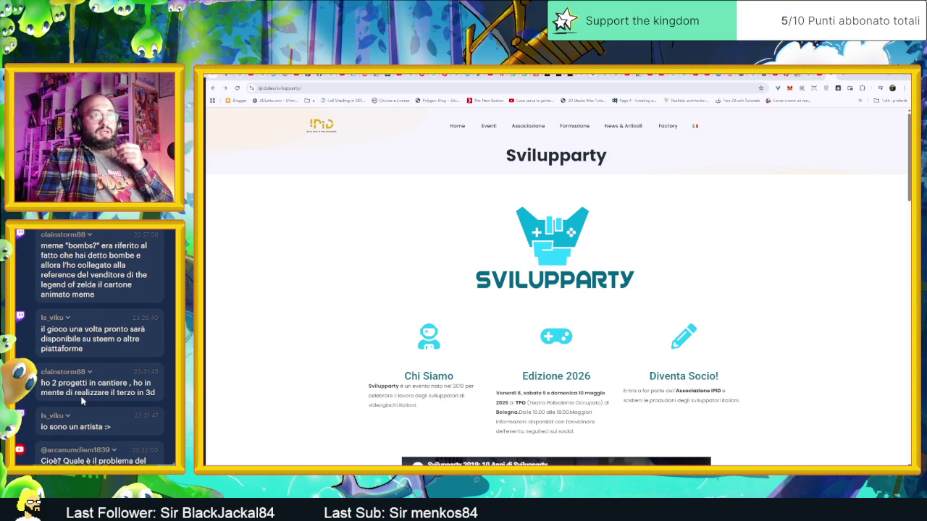
{"action": "scroll", "coordinate": [94, 373], "scroll_direction": "down", "scroll_amount": 2}
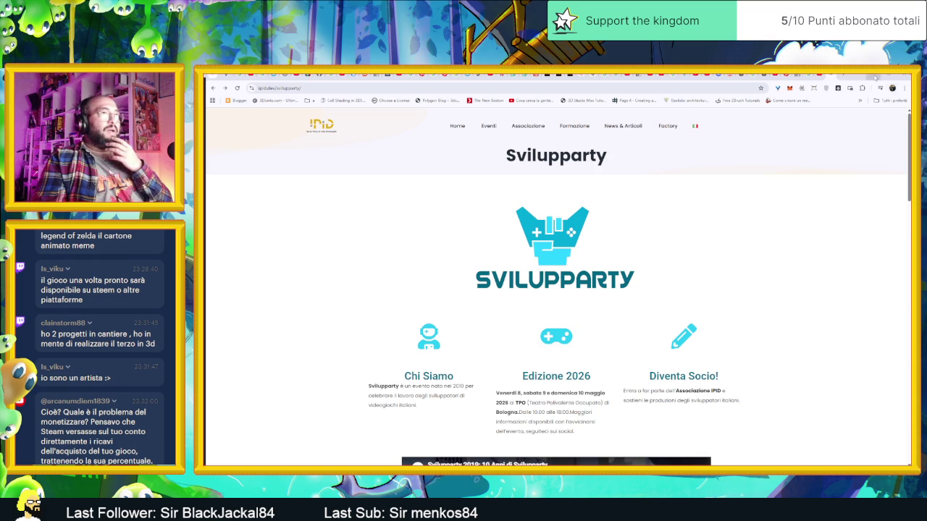
{"action": "key", "text": "alt+Tab"}
{"action": "scroll", "coordinate": [569, 193], "scroll_direction": "up", "scroll_amount": 3}
{"action": "scroll", "coordinate": [570, 193], "scroll_direction": "left", "scroll_amount": 3}
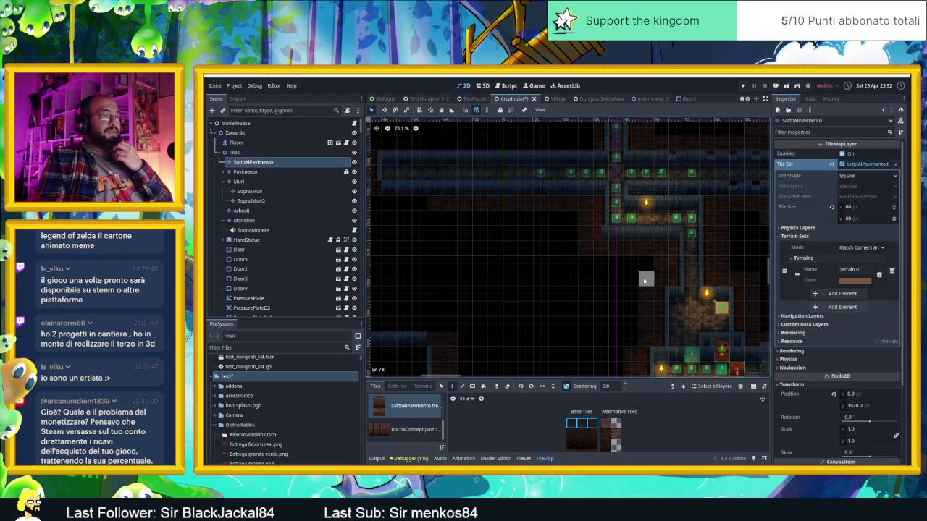
{"action": "scroll", "coordinate": [616, 260], "scroll_direction": "right", "scroll_amount": 4}
{"action": "scroll", "coordinate": [580, 269], "scroll_direction": "up", "scroll_amount": 4}
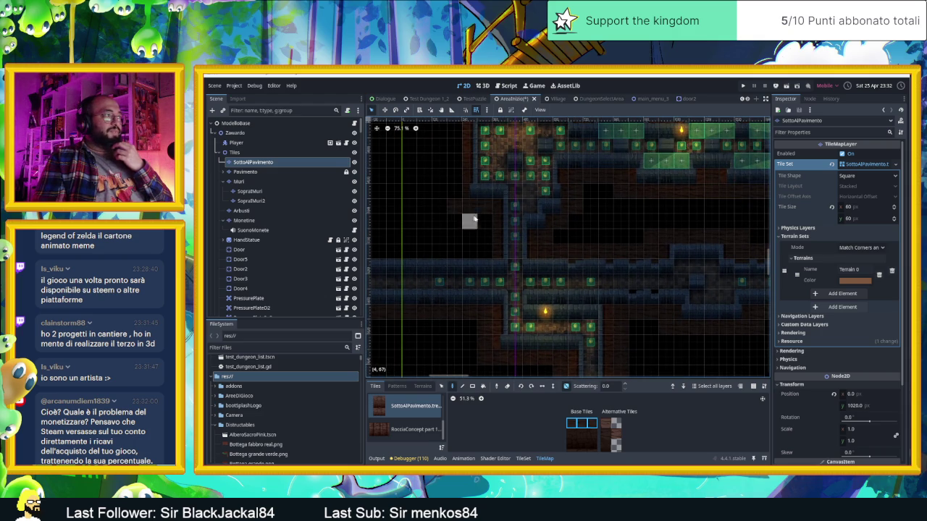
{"action": "scroll", "coordinate": [542, 288], "scroll_direction": "up", "scroll_amount": 4}
{"action": "scroll", "coordinate": [543, 287], "scroll_direction": "left", "scroll_amount": 4}
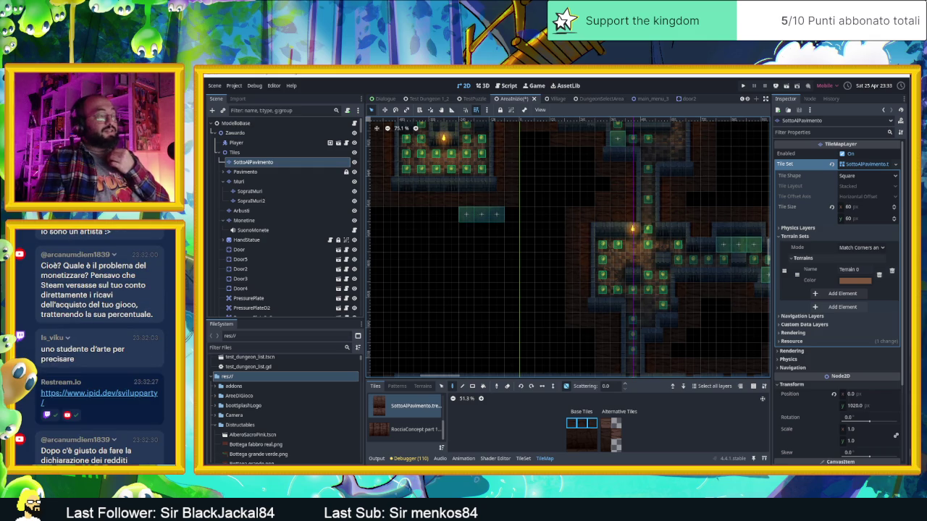
{"action": "scroll", "coordinate": [590, 286], "scroll_direction": "up", "scroll_amount": 5}
{"action": "scroll", "coordinate": [590, 286], "scroll_direction": "right", "scroll_amount": 5}
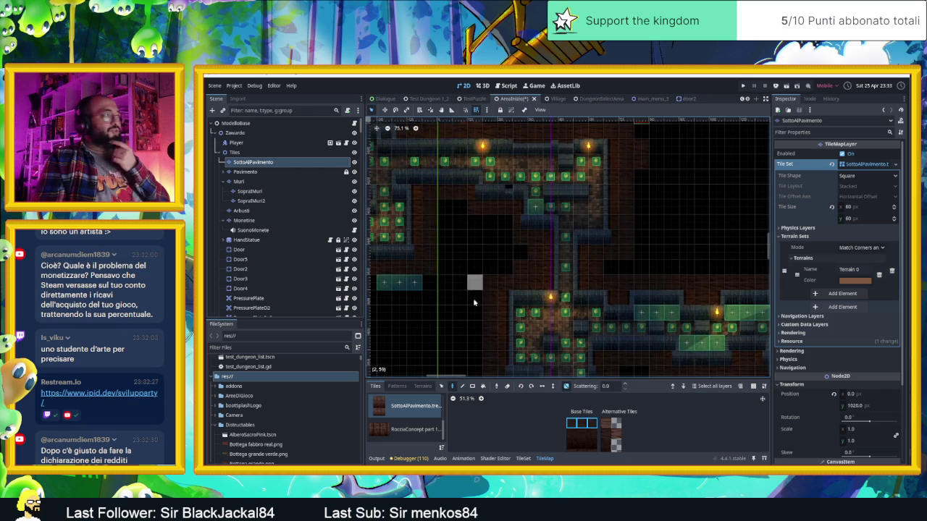
{"action": "scroll", "coordinate": [475, 298], "scroll_direction": "left", "scroll_amount": 12}
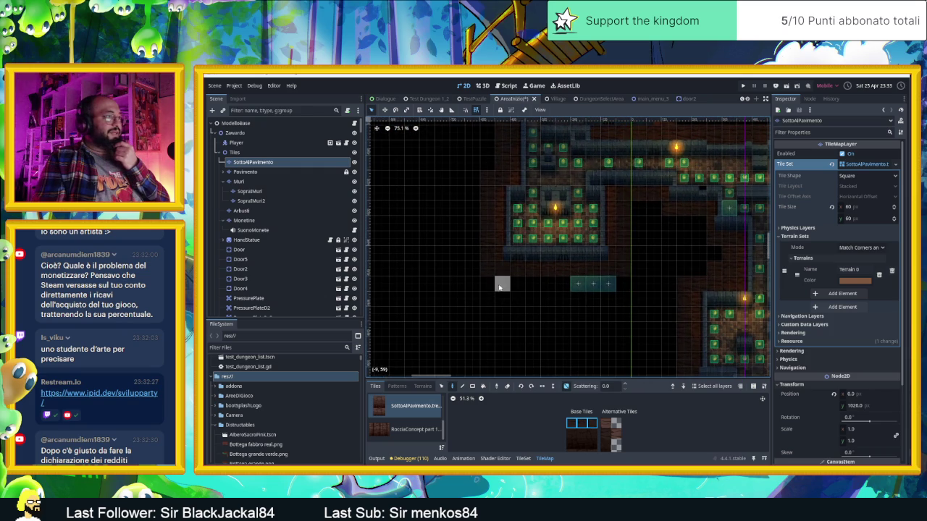
{"action": "scroll", "coordinate": [667, 253], "scroll_direction": "up", "scroll_amount": 9}
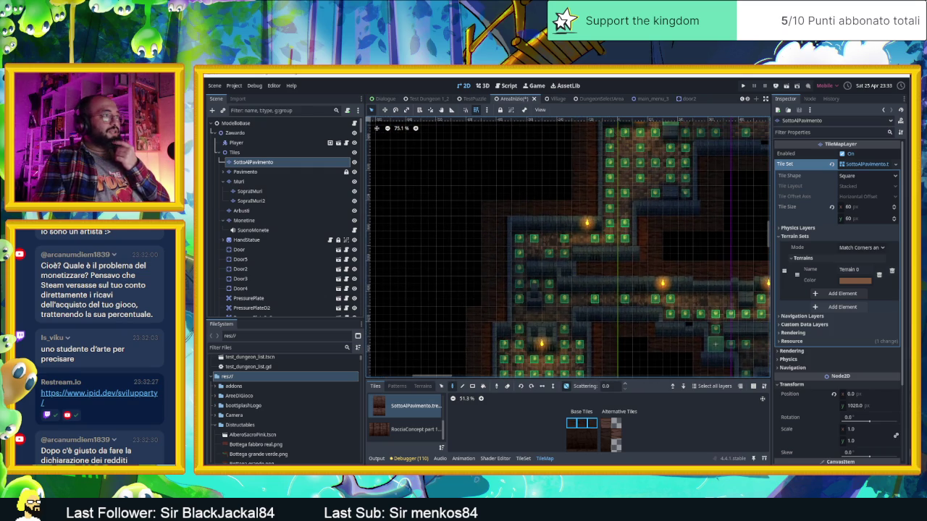
{"action": "scroll", "coordinate": [652, 239], "scroll_direction": "down", "scroll_amount": 5}
{"action": "scroll", "coordinate": [652, 239], "scroll_direction": "right", "scroll_amount": 4}
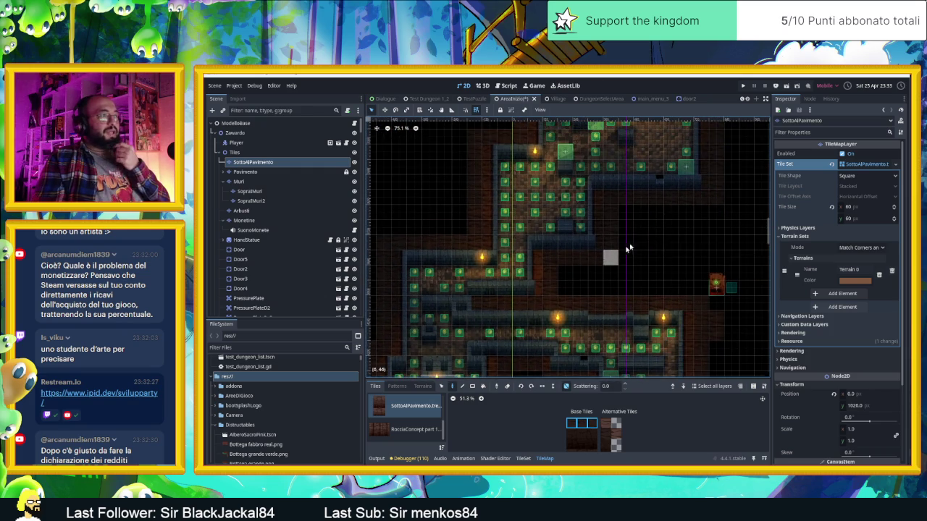
{"action": "scroll", "coordinate": [625, 339], "scroll_direction": "up", "scroll_amount": 6}
{"action": "scroll", "coordinate": [630, 337], "scroll_direction": "up", "scroll_amount": 2}
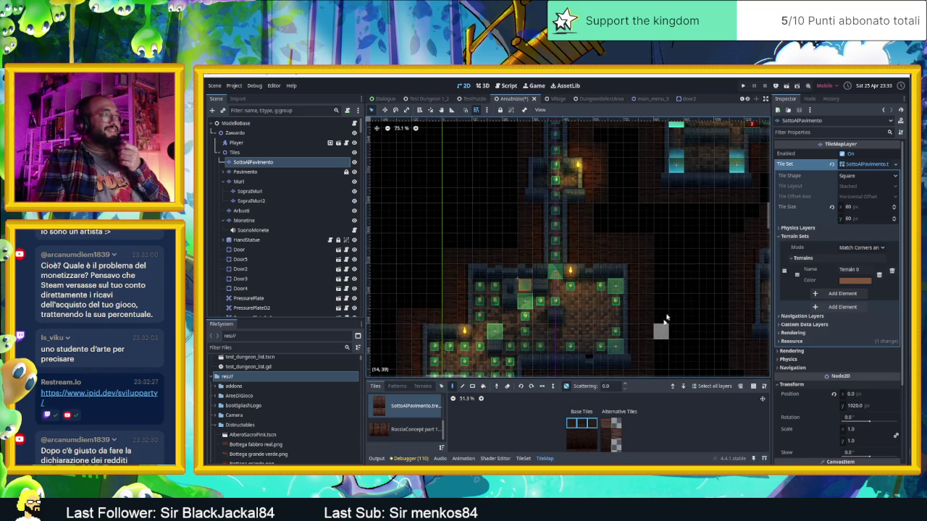
{"action": "scroll", "coordinate": [695, 266], "scroll_direction": "down", "scroll_amount": 2}
{"action": "scroll", "coordinate": [652, 289], "scroll_direction": "up", "scroll_amount": 1}
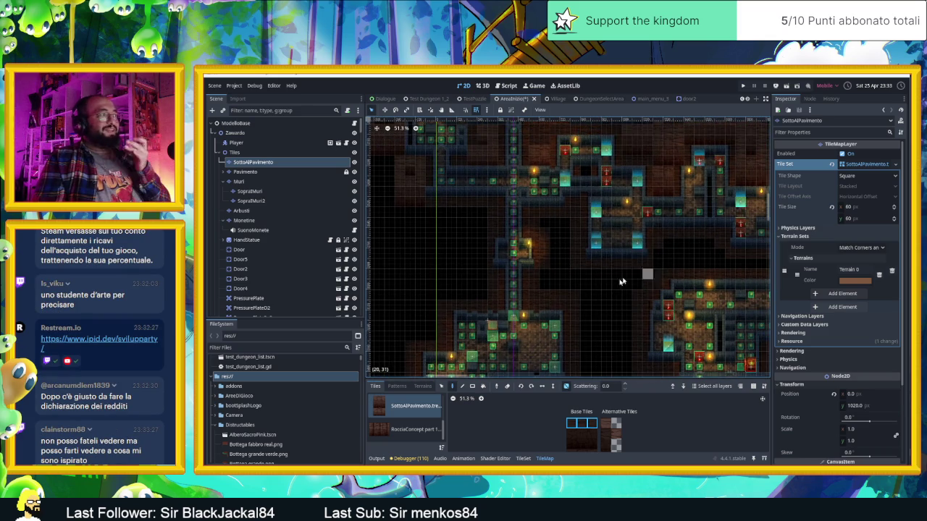
{"action": "scroll", "coordinate": [636, 333], "scroll_direction": "down", "scroll_amount": 10}
{"action": "scroll", "coordinate": [614, 218], "scroll_direction": "right", "scroll_amount": 3}
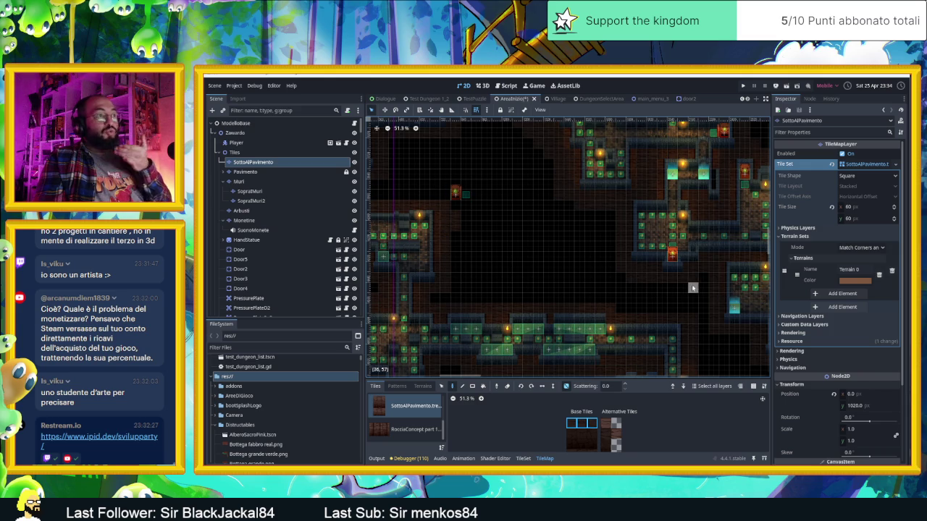
{"action": "scroll", "coordinate": [581, 259], "scroll_direction": "down", "scroll_amount": 4}
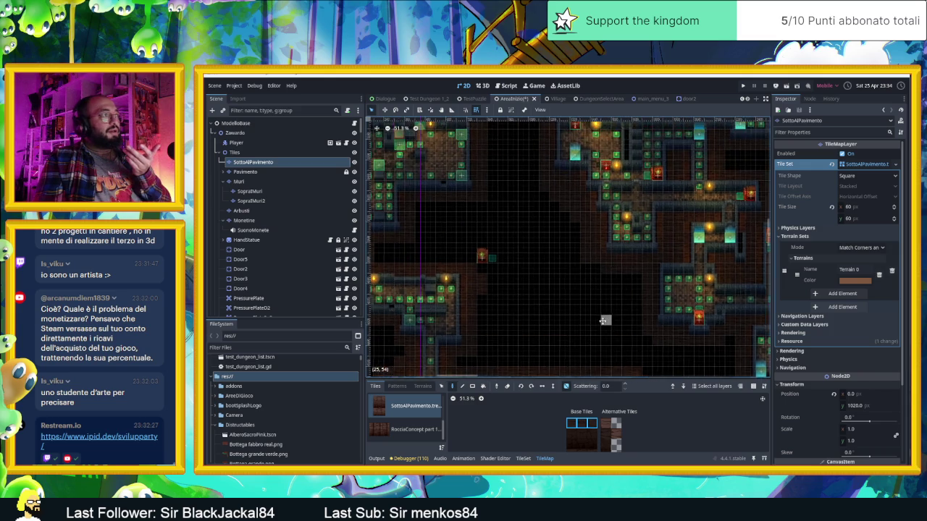
Survey the remaining dark floor in AreaInizio, then open the YouTube link shared in chat.
{"action": "scroll", "coordinate": [582, 283], "scroll_direction": "up", "scroll_amount": 4}
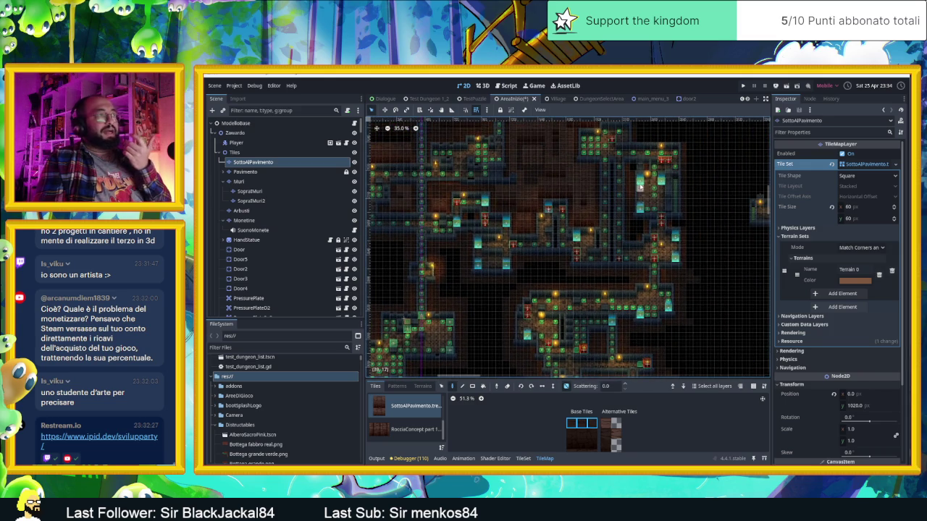
{"action": "scroll", "coordinate": [641, 185], "scroll_direction": "up", "scroll_amount": 4}
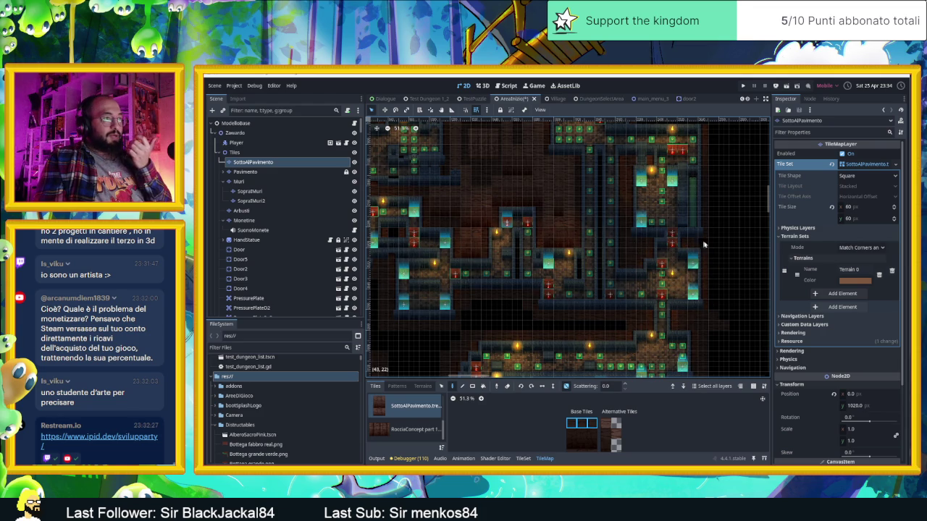
{"action": "scroll", "coordinate": [681, 308], "scroll_direction": "up", "scroll_amount": 5}
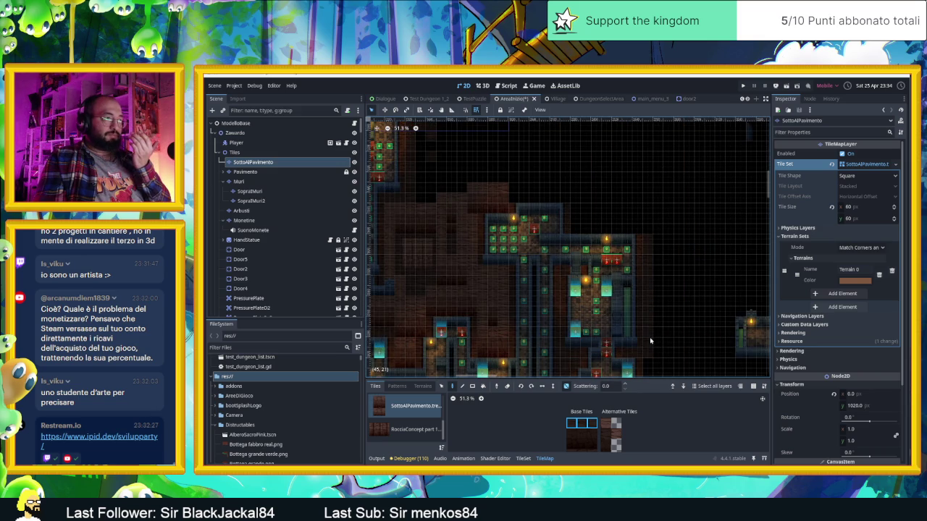
{"action": "scroll", "coordinate": [651, 319], "scroll_direction": "down", "scroll_amount": 3}
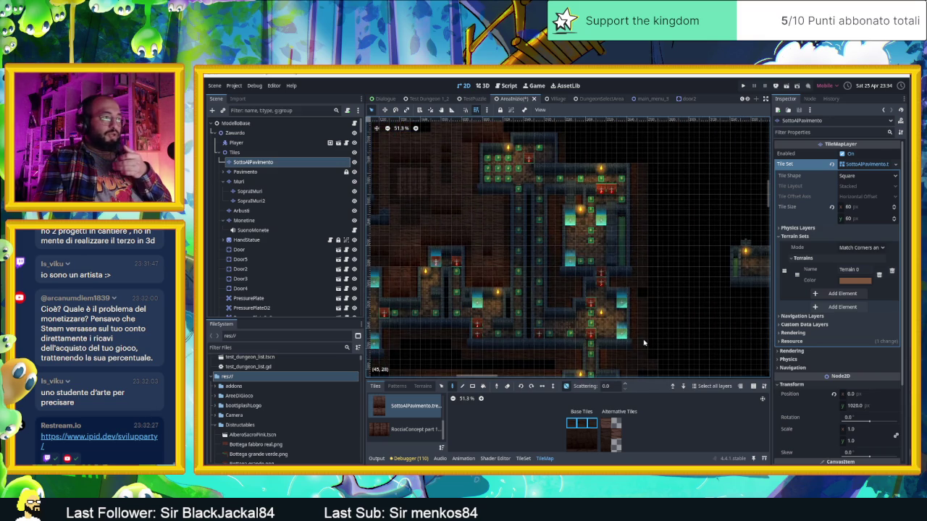
{"action": "scroll", "coordinate": [670, 217], "scroll_direction": "up", "scroll_amount": 4}
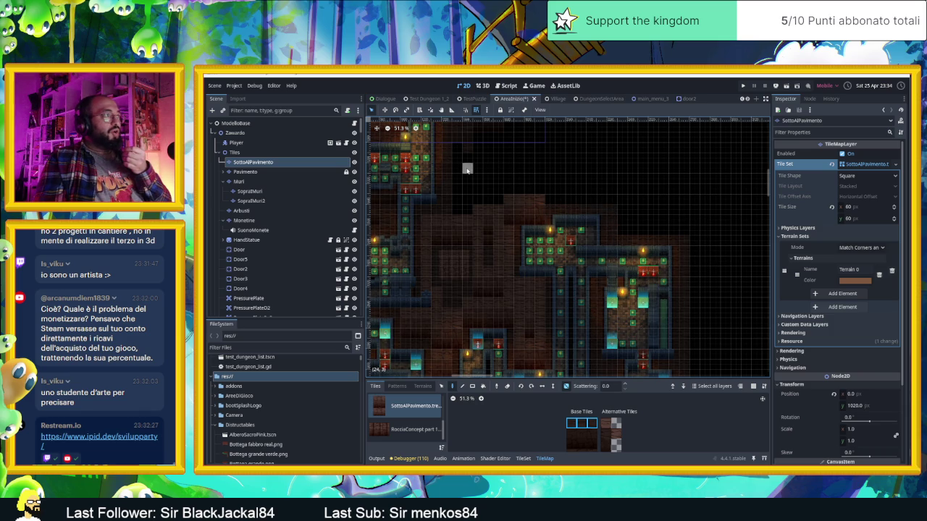
{"action": "left_click_drag", "start_coordinate": [724, 279], "coordinate": [676, 224]}
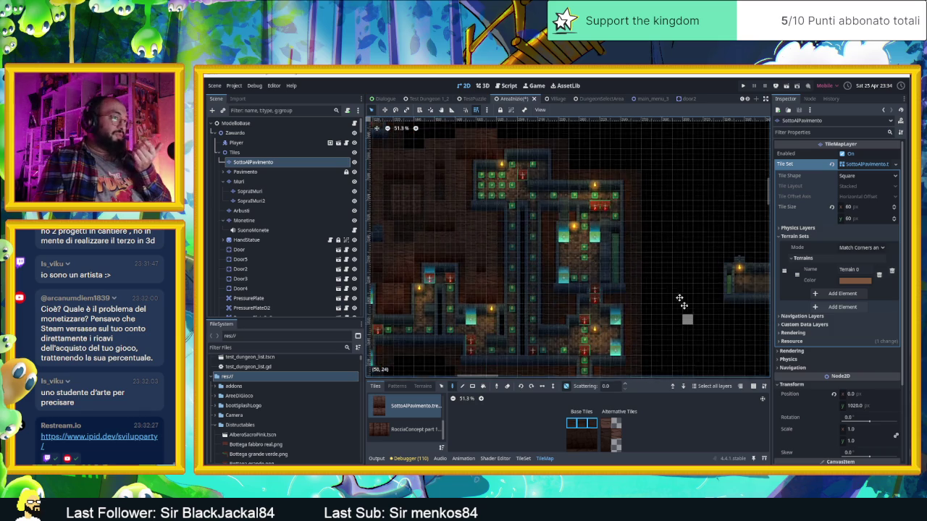
{"action": "scroll", "coordinate": [688, 315], "scroll_direction": "down", "scroll_amount": 3}
{"action": "scroll", "coordinate": [681, 322], "scroll_direction": "down", "scroll_amount": 3}
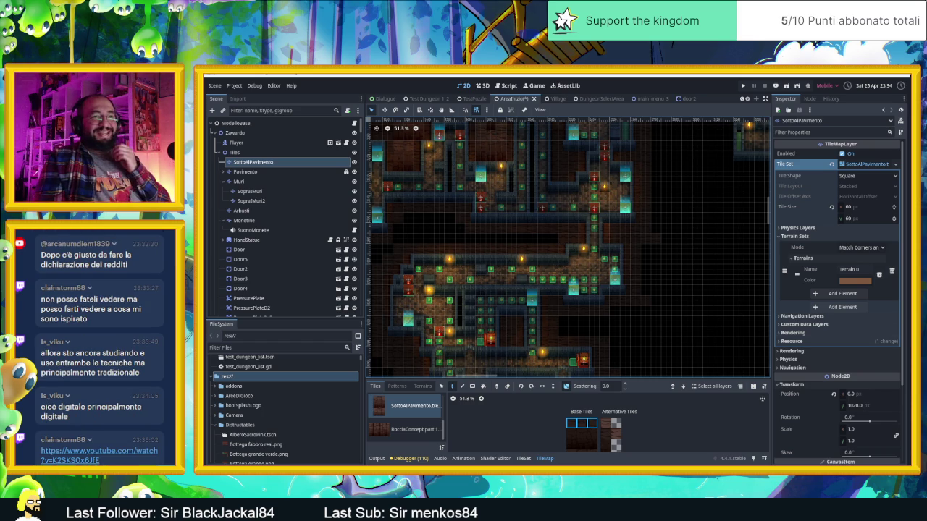
{"action": "left_click", "coordinate": [88, 458]}
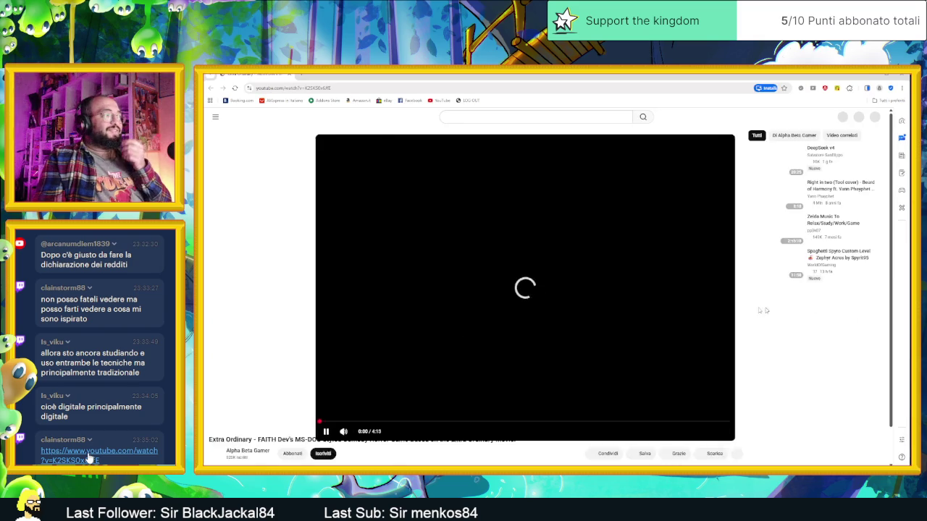
Play the Extra Ordinary FAITH video and pause it at 0:24 before switching to Discord.
{"action": "left_click", "coordinate": [436, 328]}
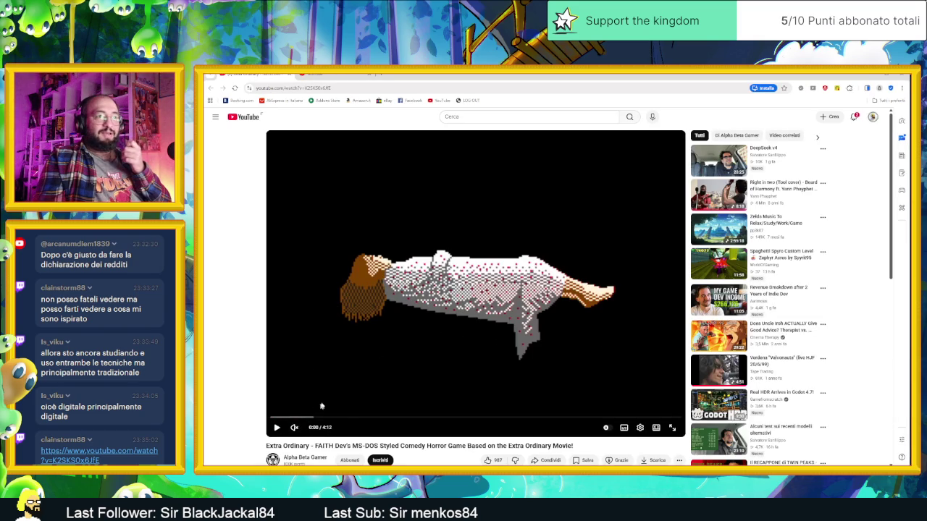
{"action": "left_click", "coordinate": [435, 328]}
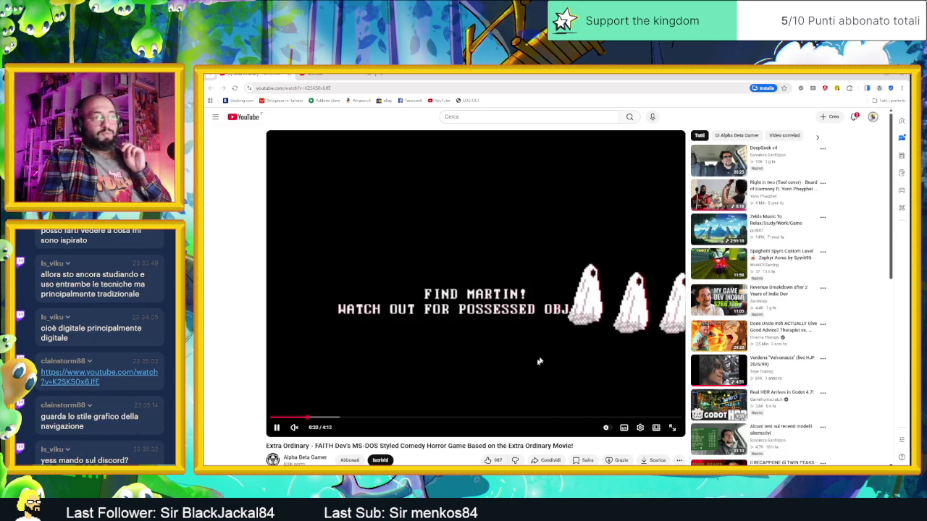
{"action": "left_click", "coordinate": [554, 348]}
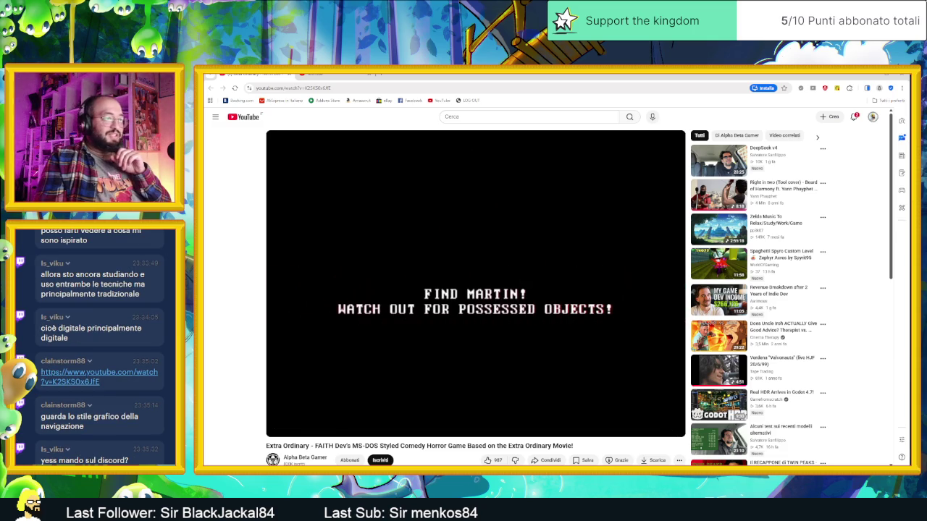
{"action": "key", "text": "alt+Tab"}
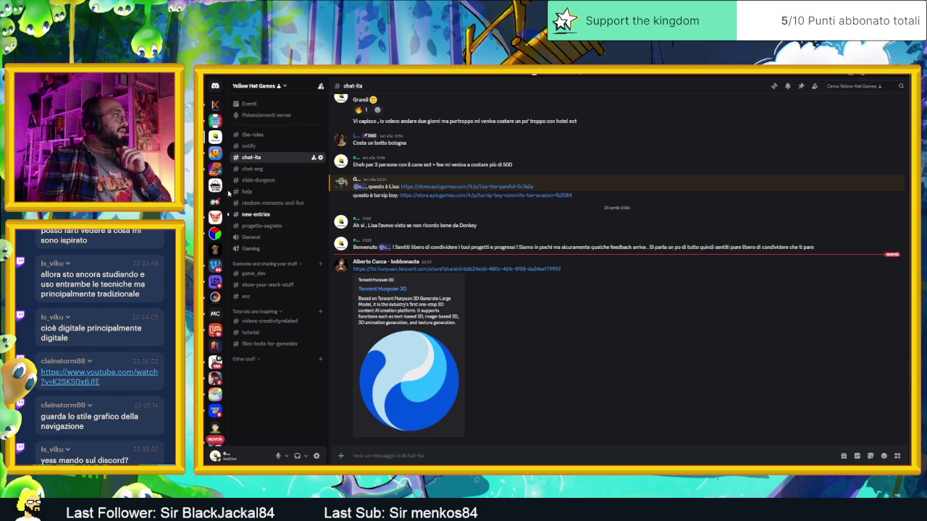
Check #show-your-work-stuff and #chat-ita, close Discord, and resume the video from 0:24.
{"action": "left_click", "coordinate": [287, 285]}
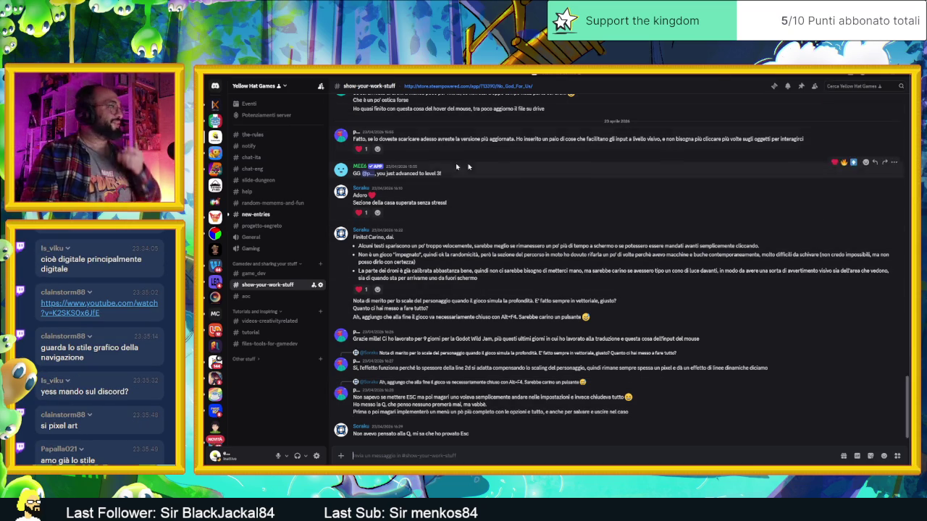
{"action": "left_click", "coordinate": [280, 158]}
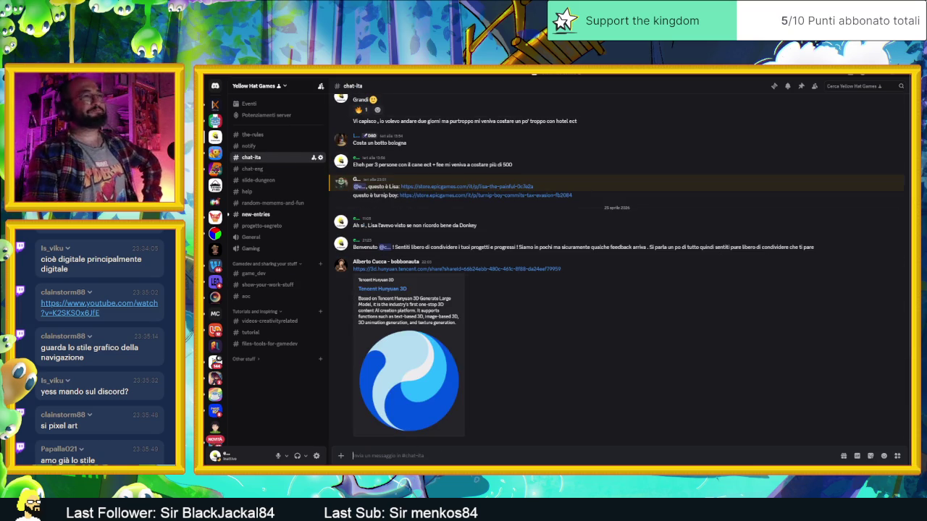
{"action": "left_click", "coordinate": [883, 75]}
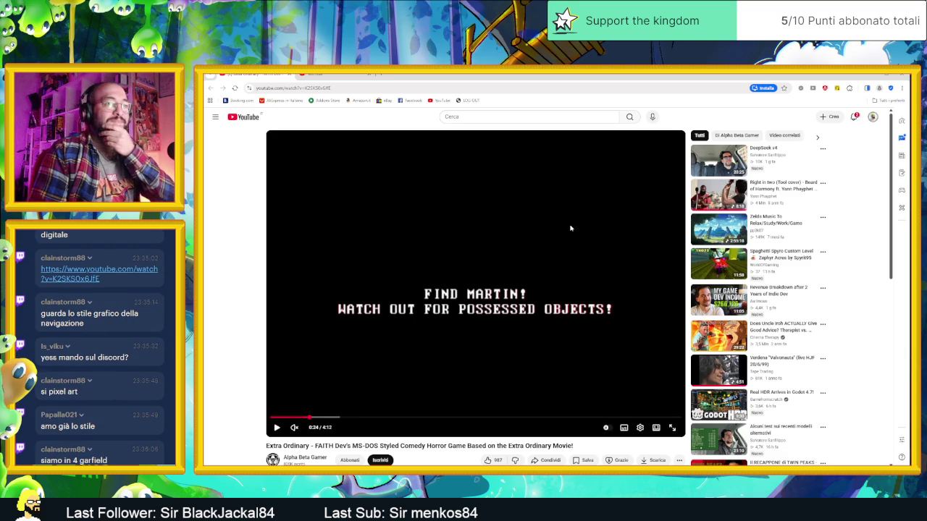
{"action": "left_click", "coordinate": [568, 249]}
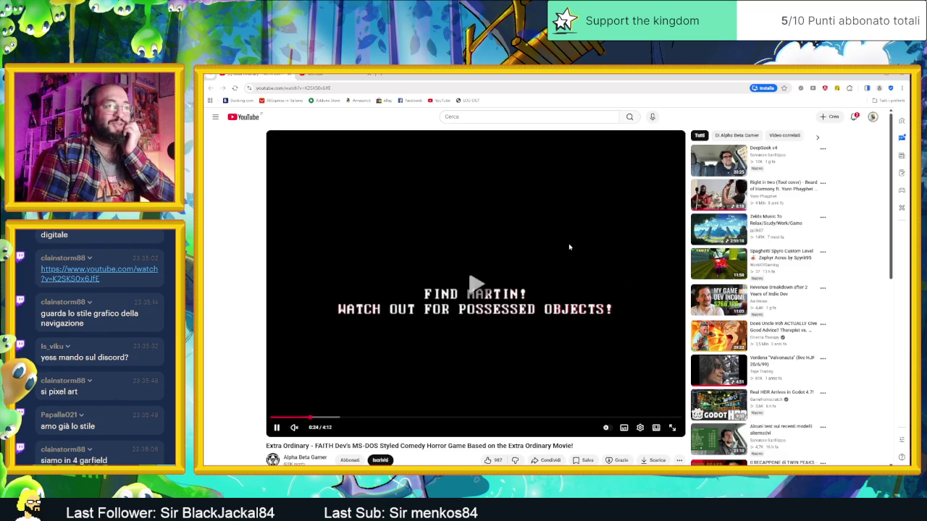
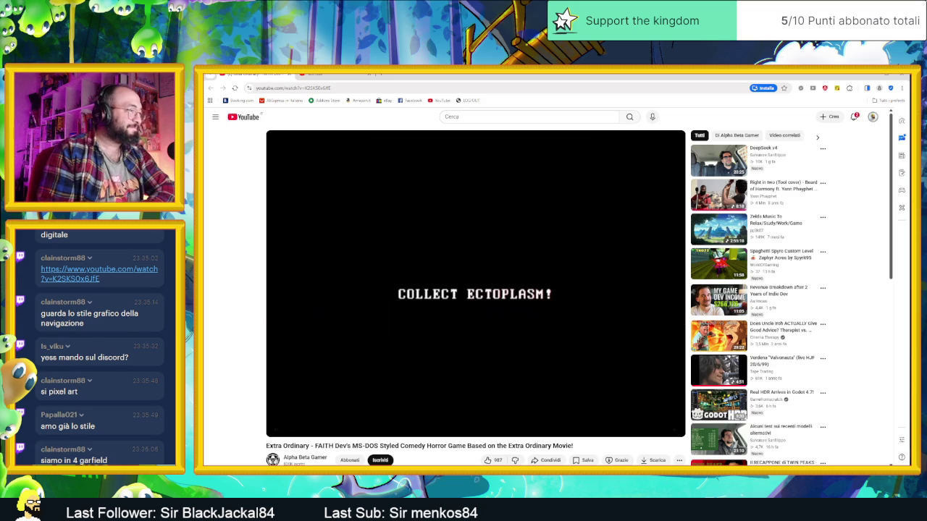
Replay the FAITH dev video from about 1:08 and pause it on the ghosts scene.
{"action": "mouse_move", "coordinate": [398, 356]}
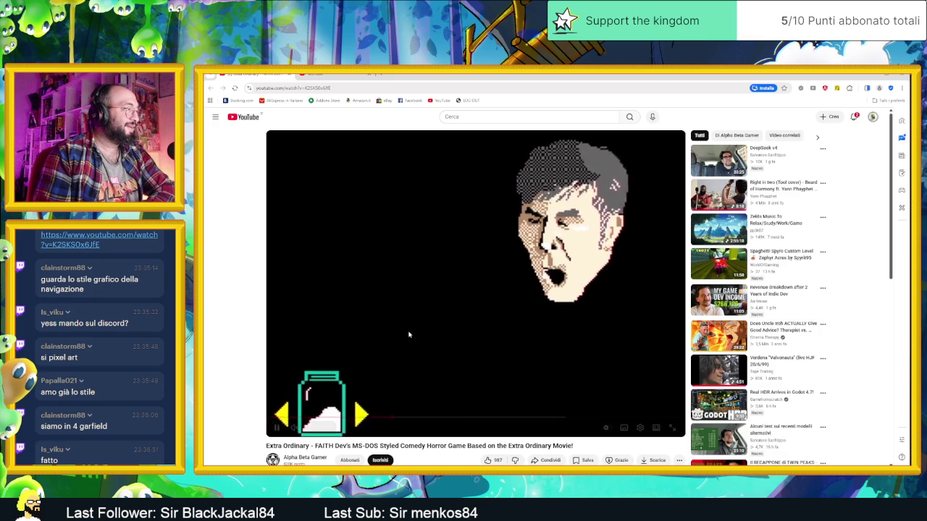
{"action": "left_click", "coordinate": [398, 399]}
{"action": "left_click", "coordinate": [384, 419]}
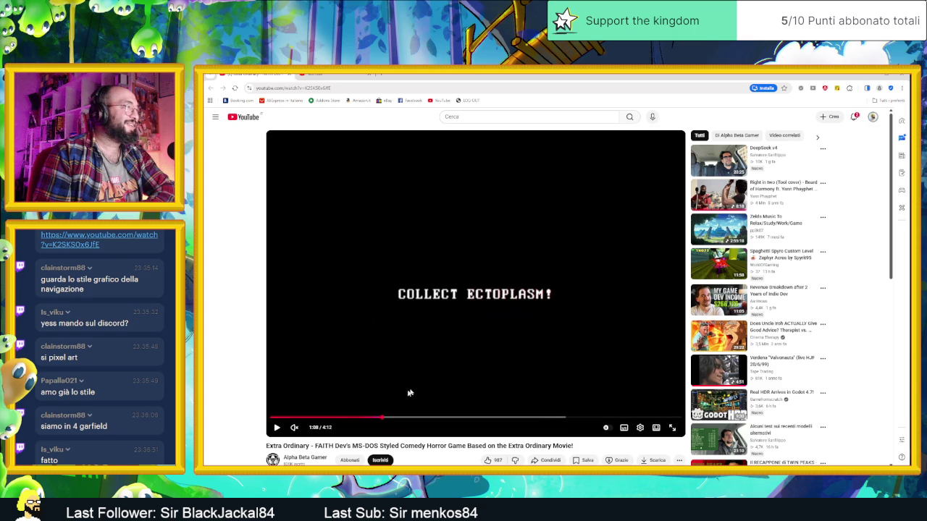
{"action": "left_click", "coordinate": [438, 376]}
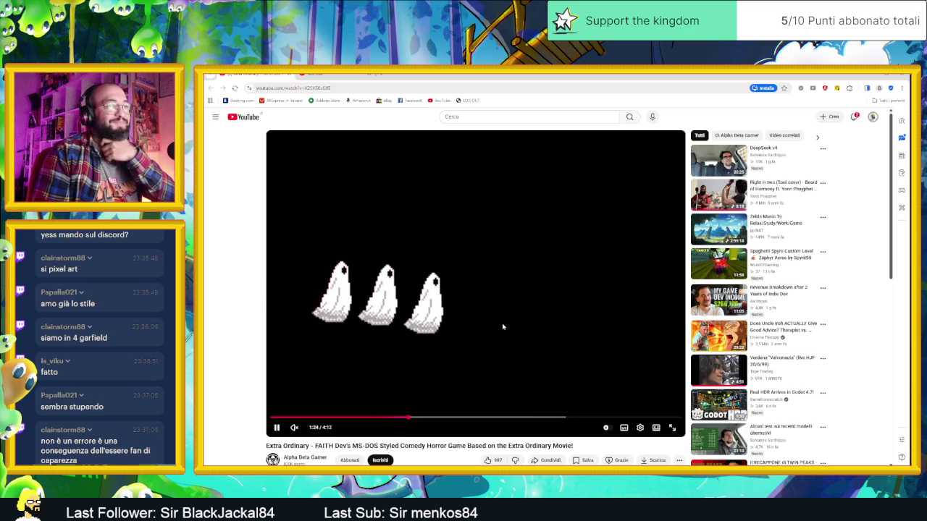
{"action": "left_click", "coordinate": [502, 327]}
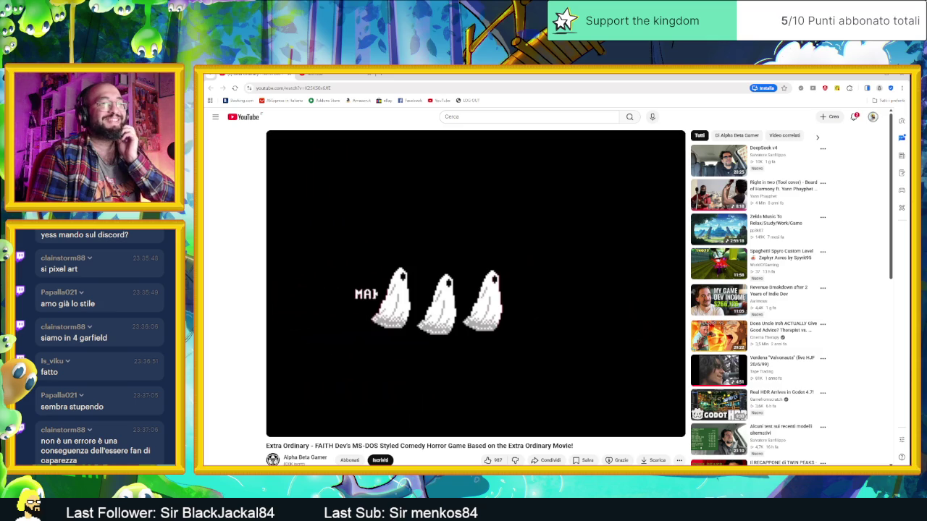
Check the YouTube notifications list, then switch to the Godot editor.
{"action": "left_click", "coordinate": [854, 118]}
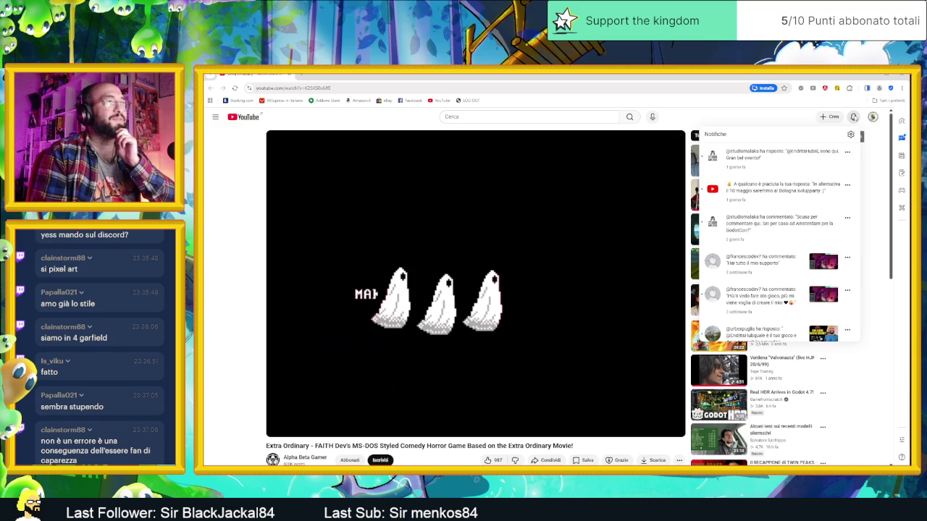
{"action": "left_click", "coordinate": [853, 117]}
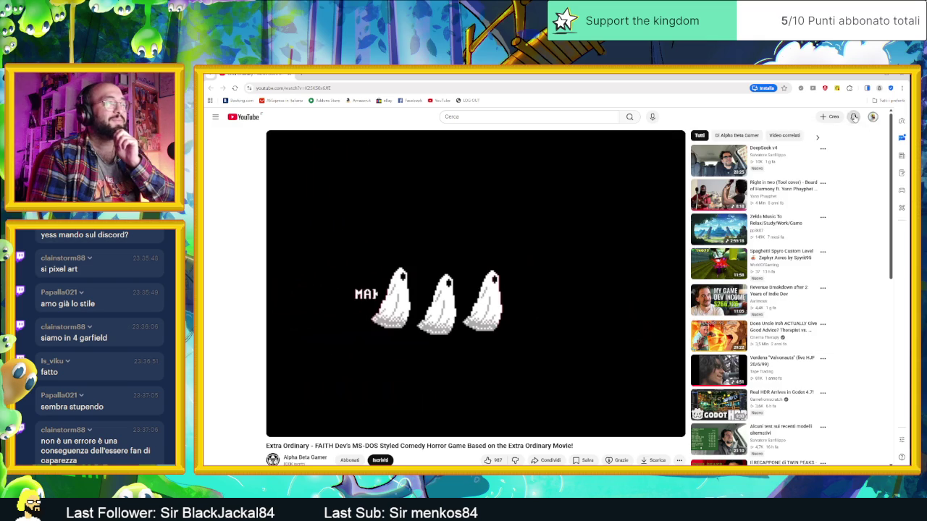
{"action": "key", "text": "alt+Tab"}
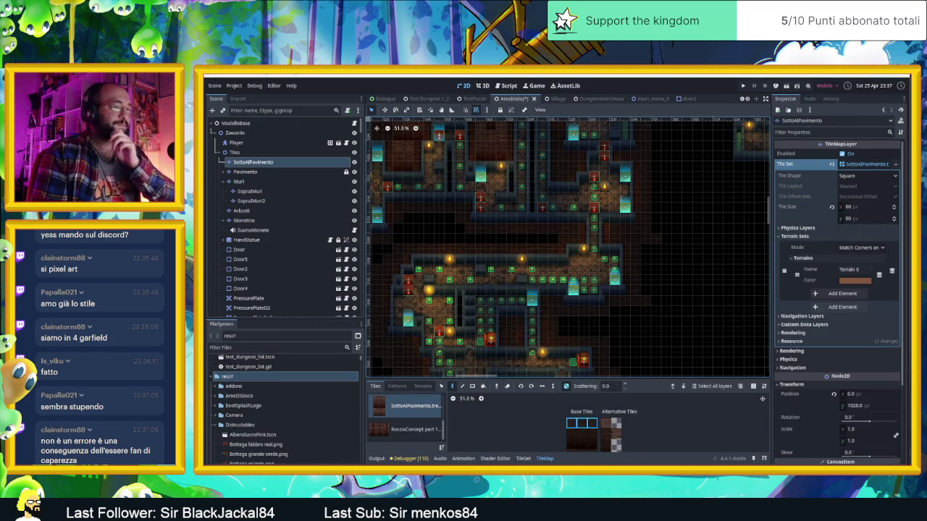
View the red-haired skull character image from #chat-ita full-size, zooming and panning, then advance.
{"action": "key", "text": "alt+Tab"}
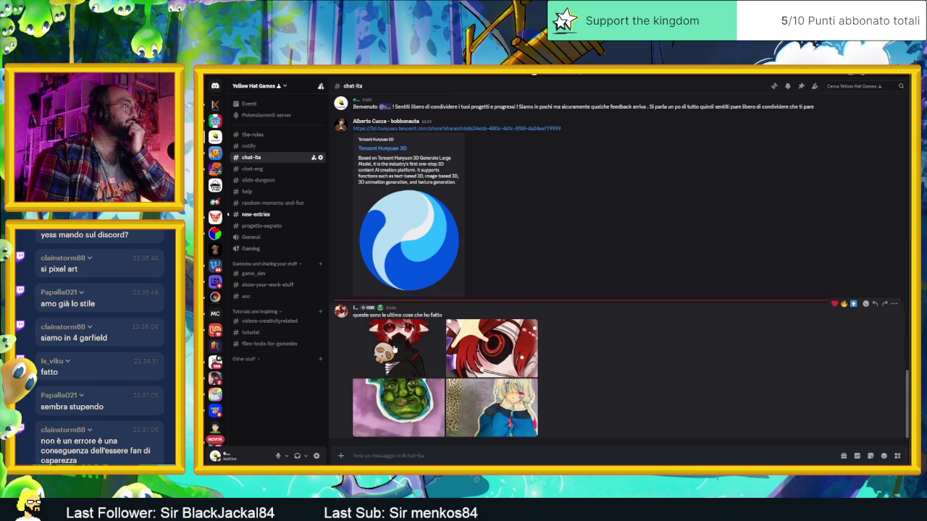
{"action": "left_click", "coordinate": [395, 350]}
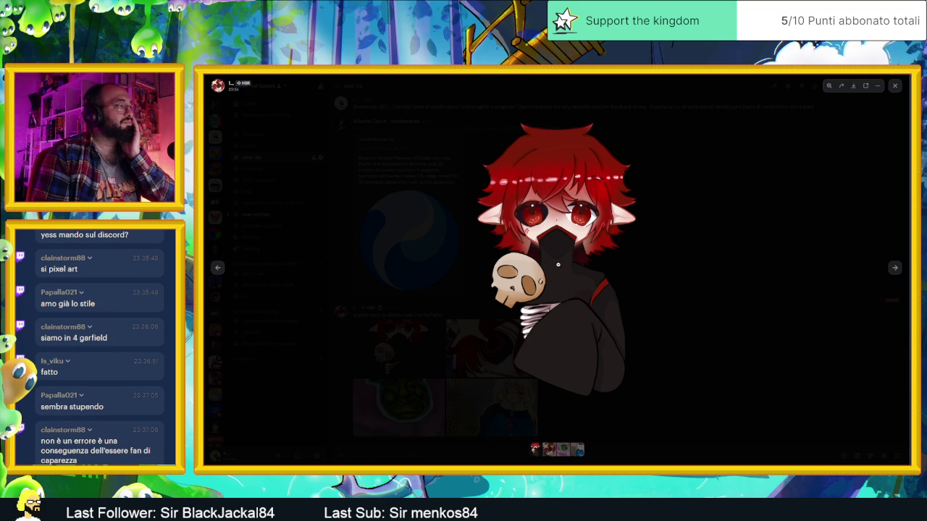
{"action": "scroll", "coordinate": [550, 232], "scroll_direction": "up", "scroll_amount": 3}
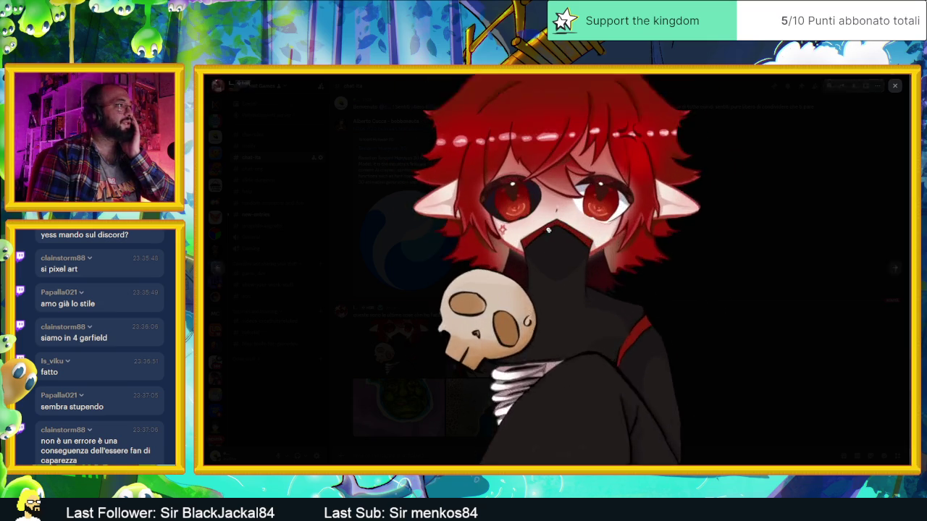
{"action": "left_click_drag", "start_coordinate": [561, 232], "coordinate": [565, 294]}
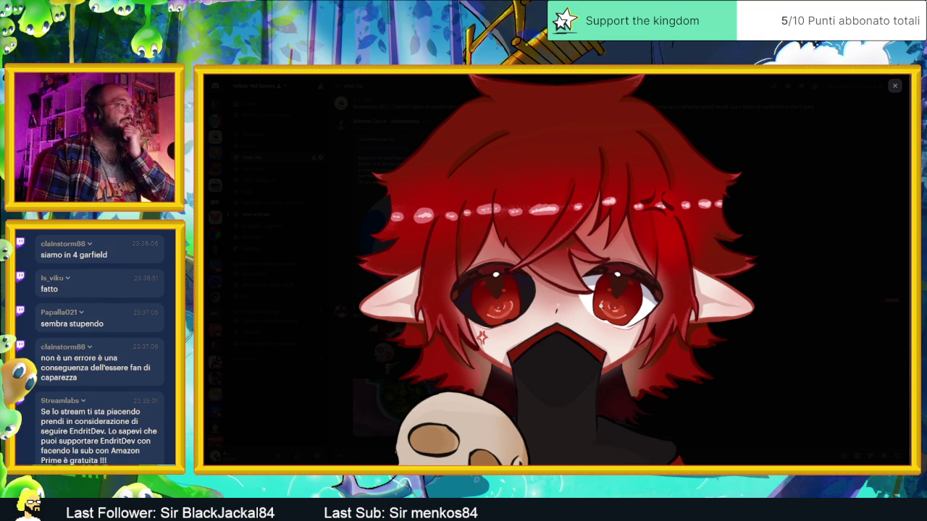
{"action": "scroll", "coordinate": [600, 305], "scroll_direction": "down", "scroll_amount": 3}
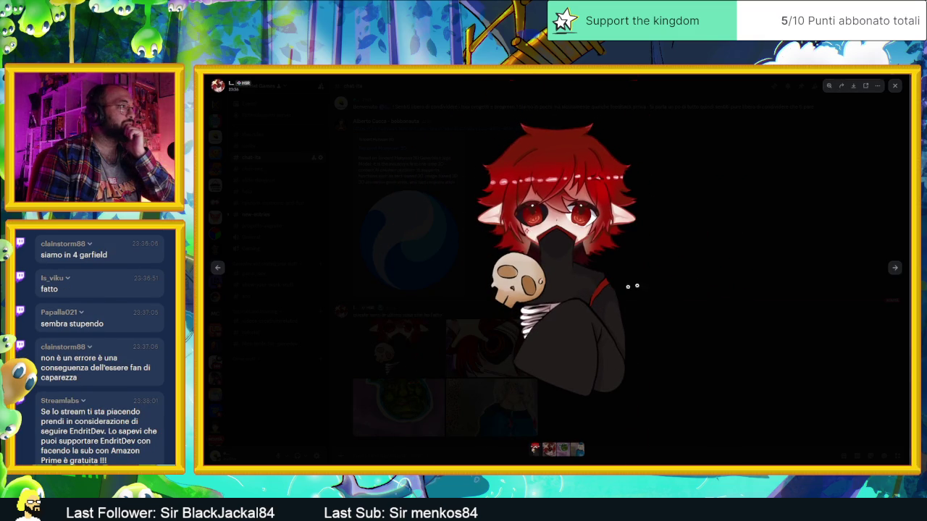
{"action": "left_click", "coordinate": [896, 268]}
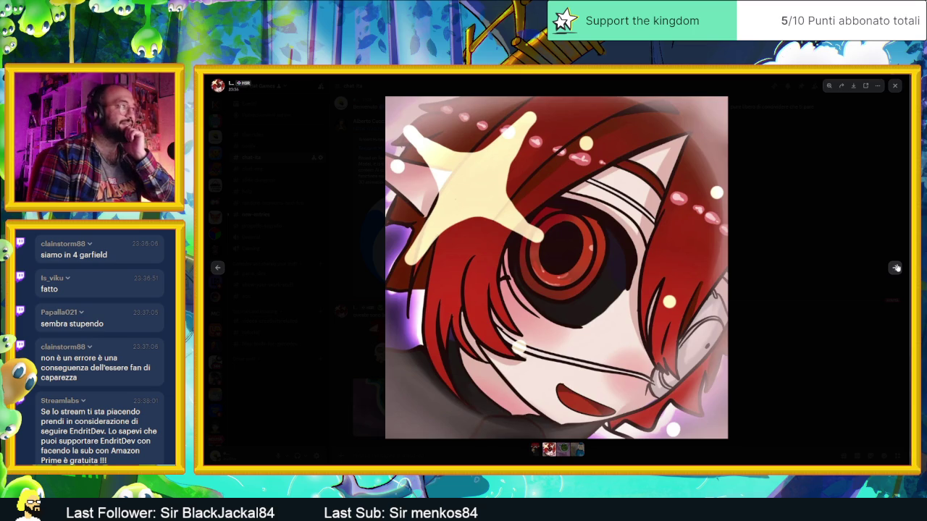
Advance past the Shrek drawing to the blue-coat drawing and zoom around its face.
{"action": "left_click", "coordinate": [896, 268]}
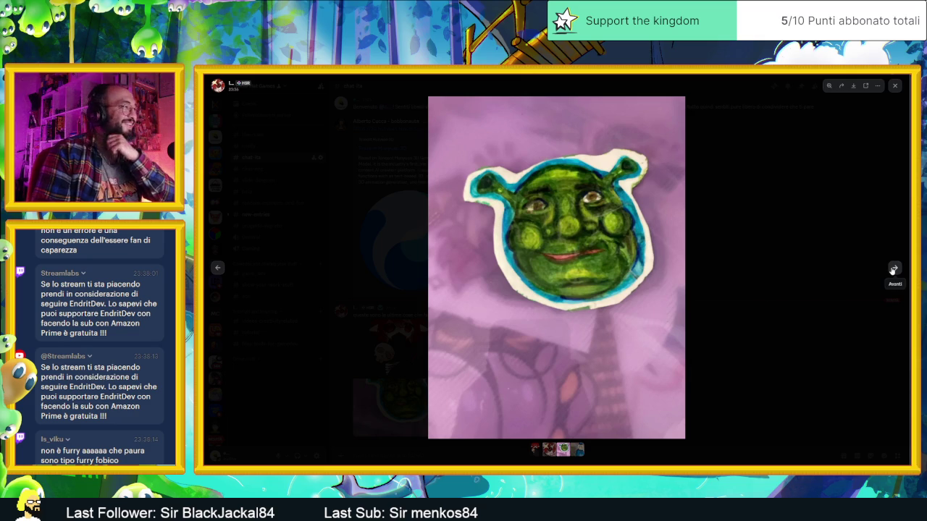
{"action": "left_click", "coordinate": [893, 270]}
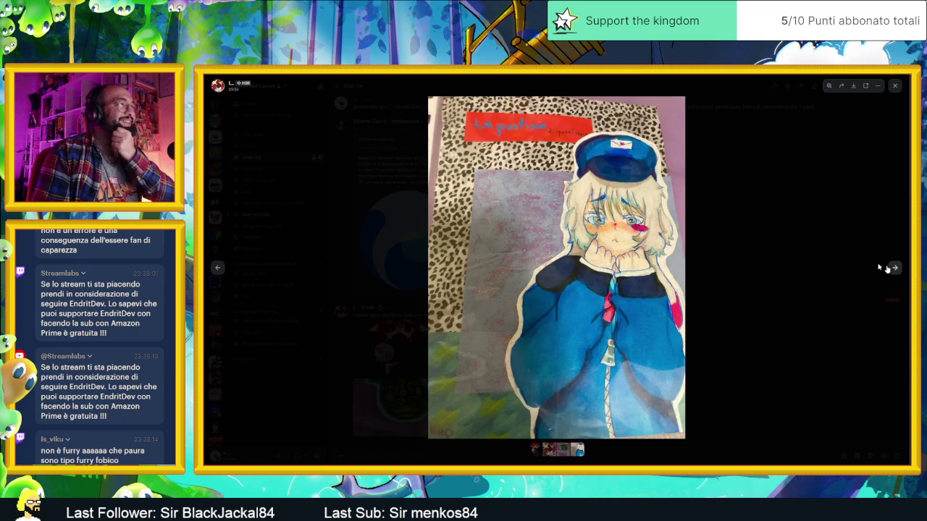
{"action": "left_click", "coordinate": [558, 217]}
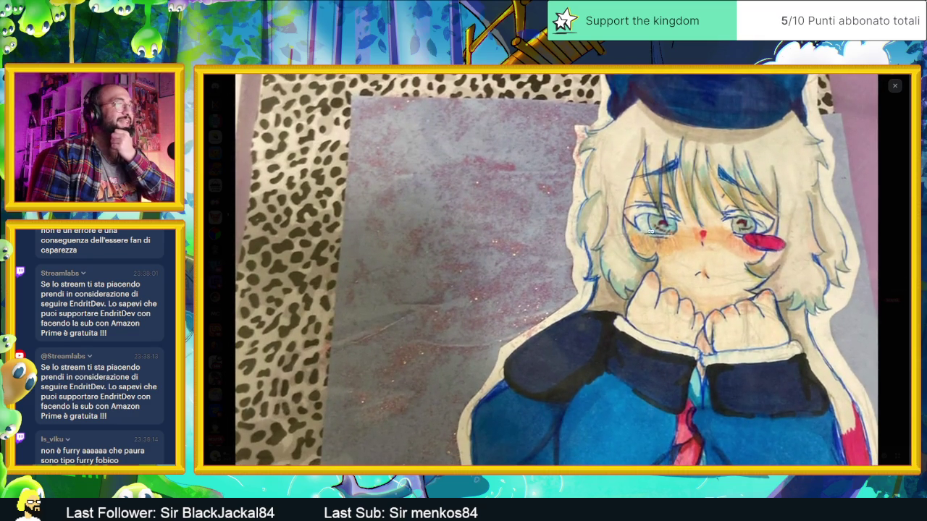
{"action": "left_click", "coordinate": [732, 260]}
{"action": "left_click", "coordinate": [670, 236]}
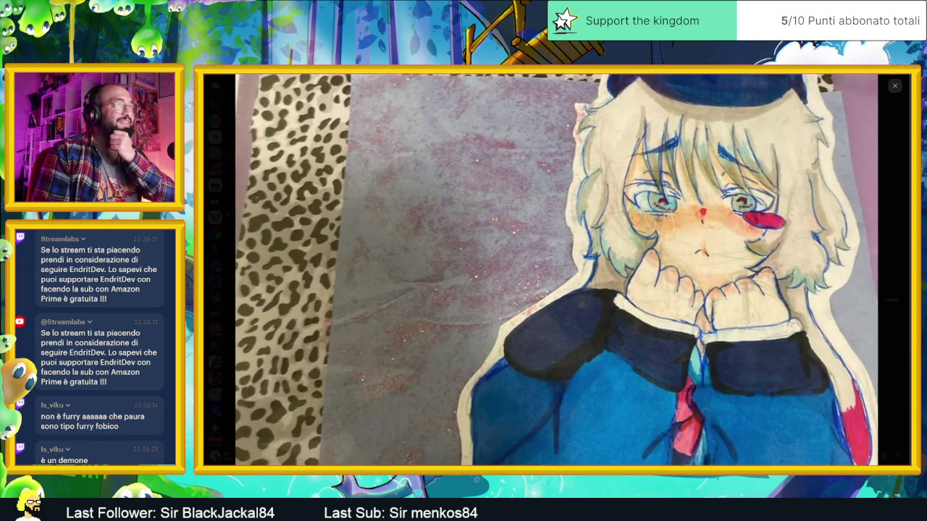
{"action": "scroll", "coordinate": [760, 235], "scroll_direction": "up", "scroll_amount": 2}
{"action": "scroll", "coordinate": [767, 244], "scroll_direction": "down", "scroll_amount": 6}
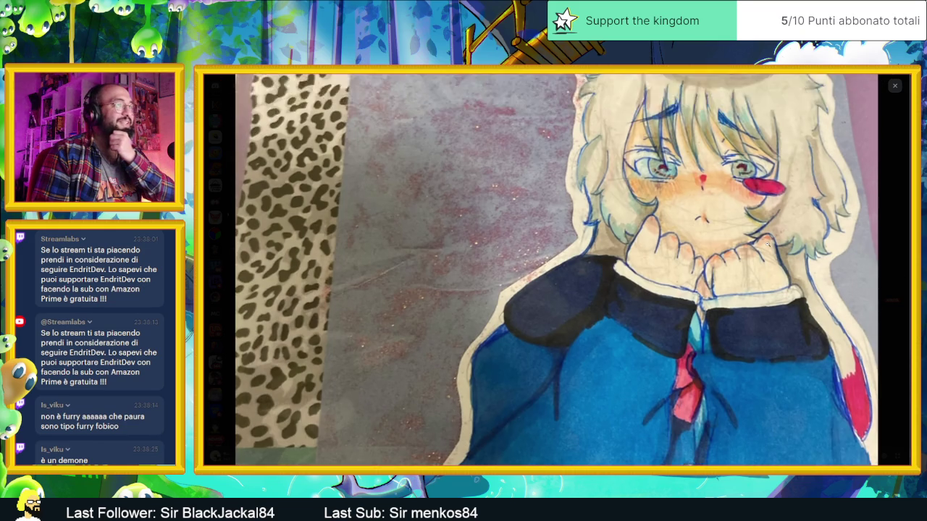
{"action": "scroll", "coordinate": [767, 244], "scroll_direction": "down", "scroll_amount": 2}
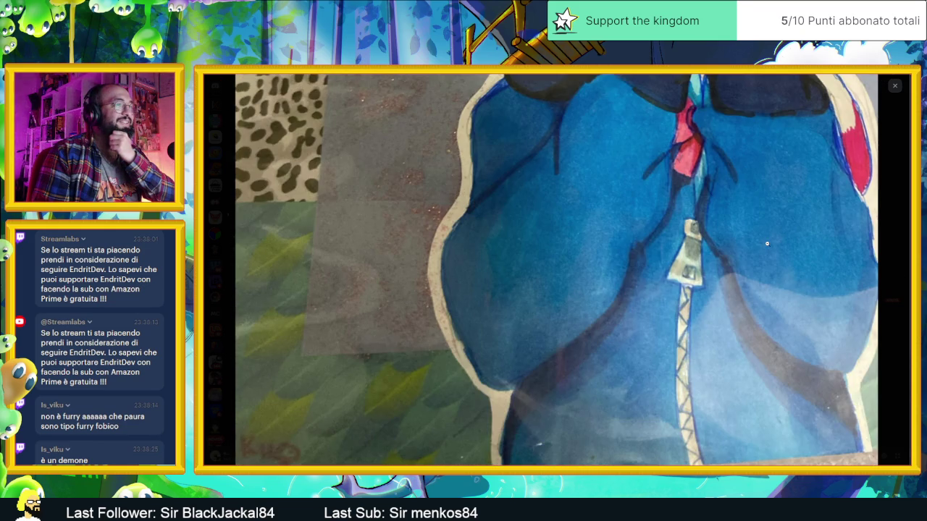
{"action": "scroll", "coordinate": [699, 242], "scroll_direction": "up", "scroll_amount": 3}
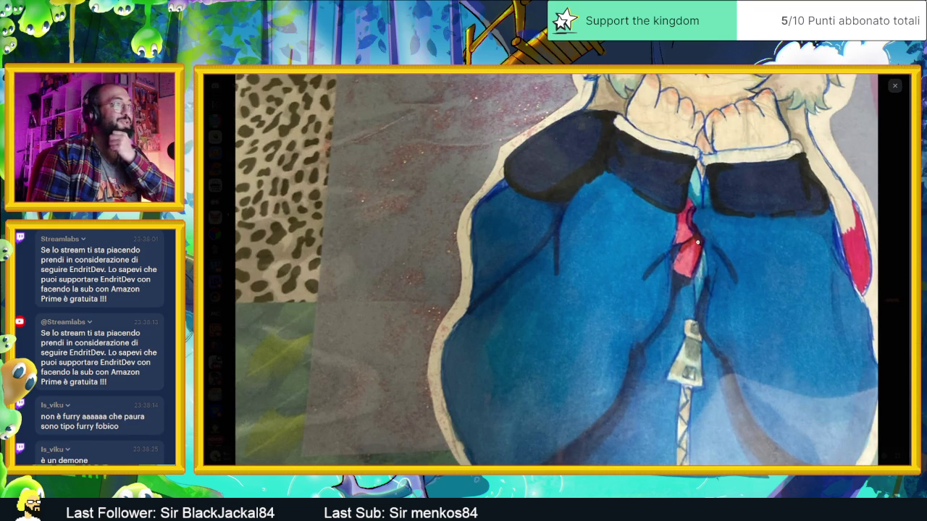
{"action": "left_click", "coordinate": [765, 239]}
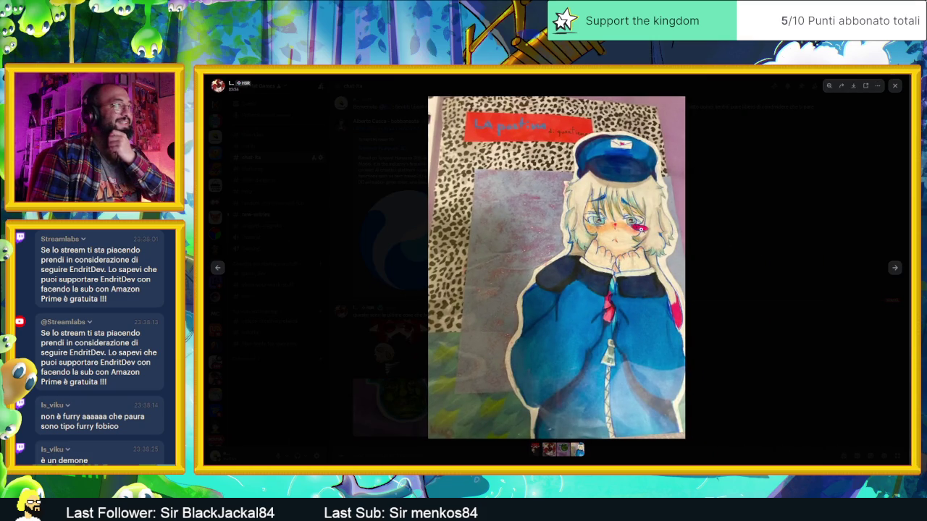
Zoom on the face and hands, return to the red-haired image, and close the viewer.
{"action": "left_click", "coordinate": [630, 217]}
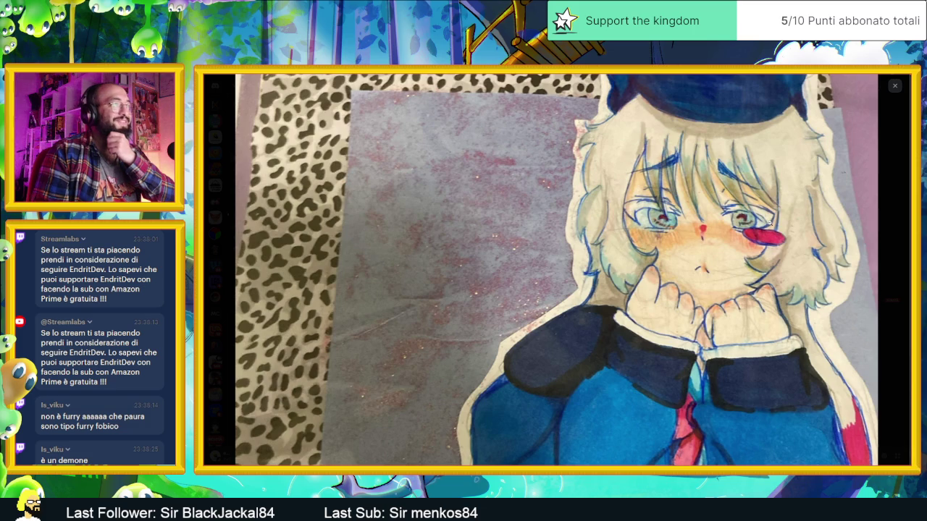
{"action": "left_click", "coordinate": [763, 228]}
{"action": "left_click", "coordinate": [894, 268]}
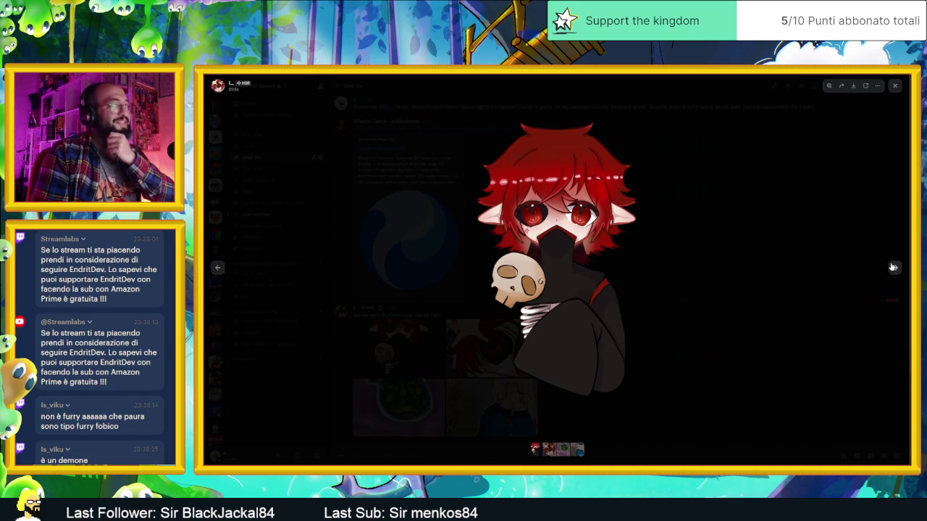
{"action": "left_click", "coordinate": [698, 281]}
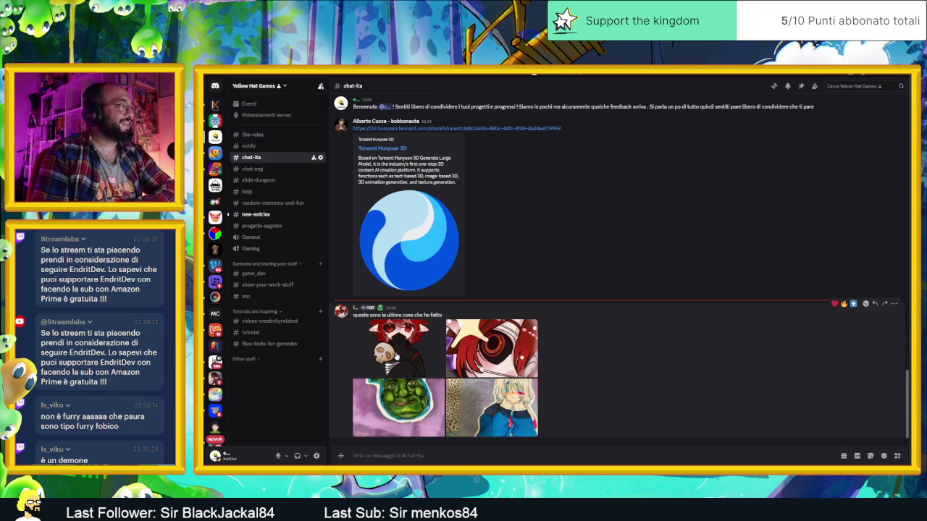
Reopen the first gallery image and zoom it in and out.
{"action": "left_click", "coordinate": [395, 359]}
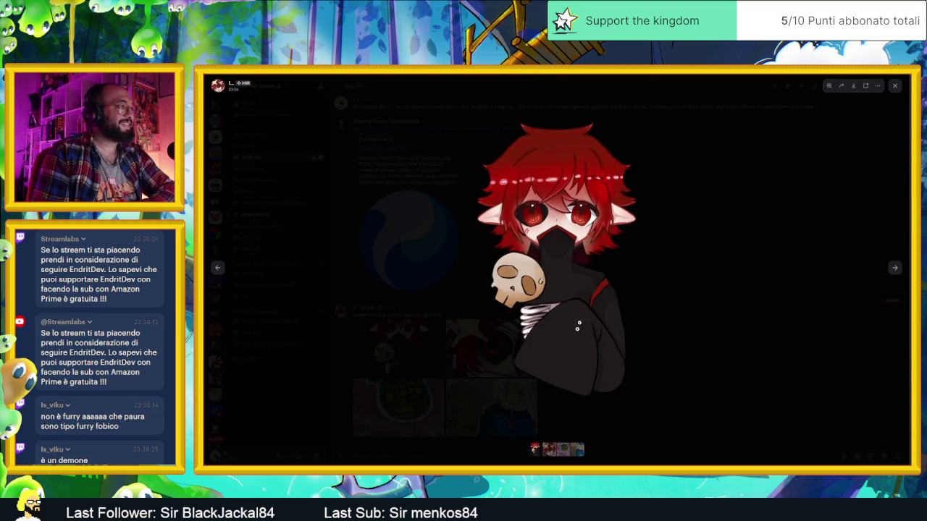
{"action": "left_click", "coordinate": [526, 239]}
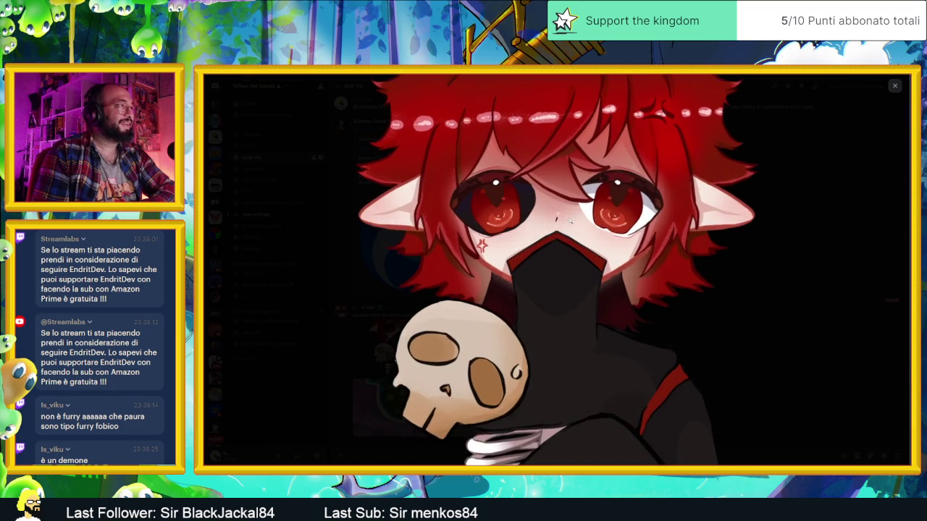
{"action": "left_click", "coordinate": [662, 258]}
{"action": "left_click", "coordinate": [663, 257]}
{"action": "left_click", "coordinate": [663, 258]}
Close the viewer, visit #new-entries, and hide Discord to reveal Godot.
{"action": "left_click", "coordinate": [895, 86]}
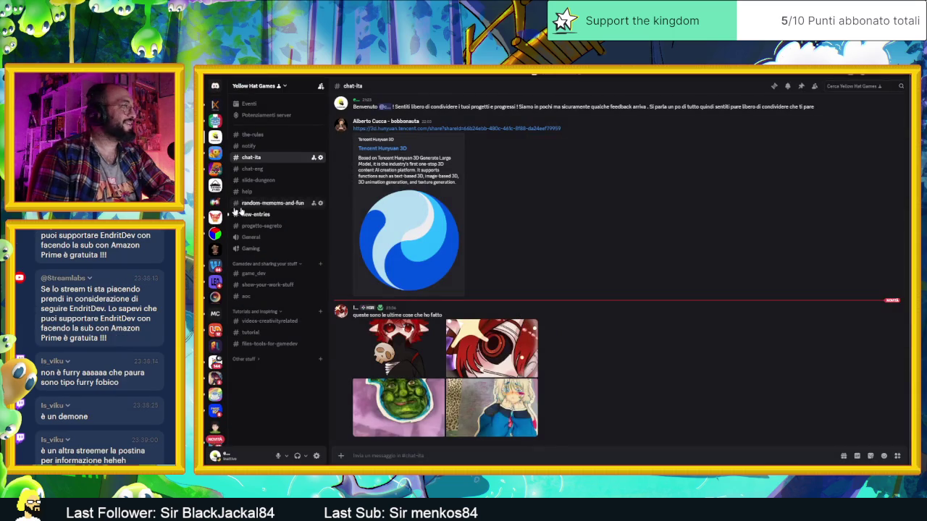
{"action": "left_click", "coordinate": [274, 215]}
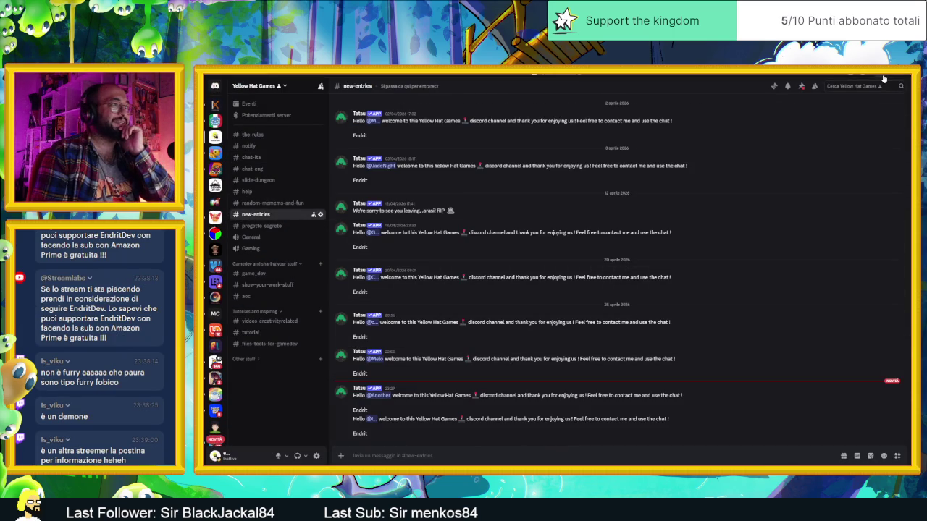
{"action": "left_click", "coordinate": [884, 77]}
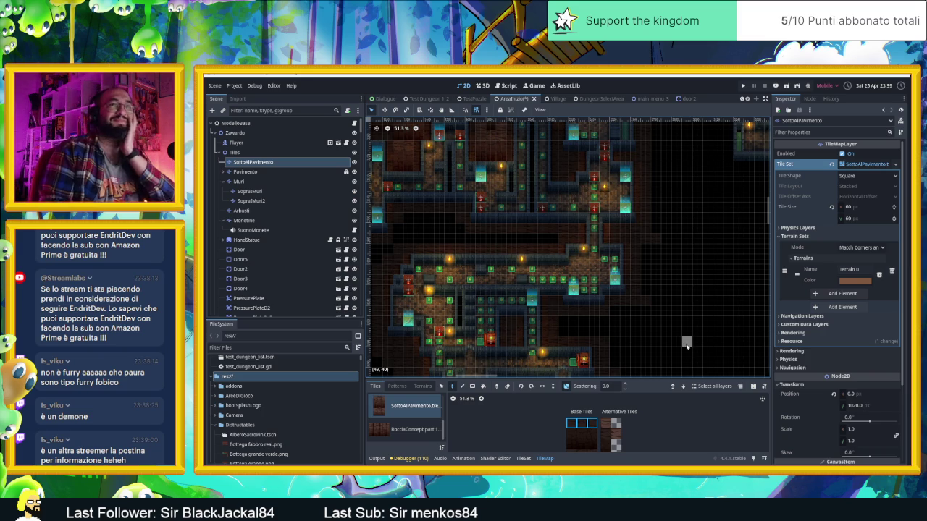
Pan the dungeon map and select the SopraMuri wall layer in the Scene tree.
{"action": "left_click_drag", "start_coordinate": [638, 299], "coordinate": [548, 255]}
{"action": "scroll", "coordinate": [548, 255], "scroll_direction": "up", "scroll_amount": 3}
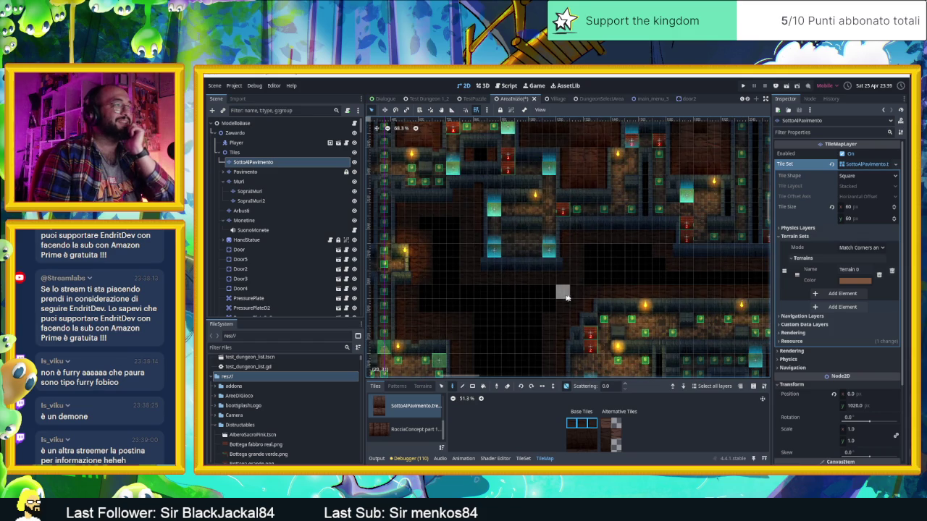
{"action": "left_click_drag", "start_coordinate": [686, 294], "coordinate": [626, 312]}
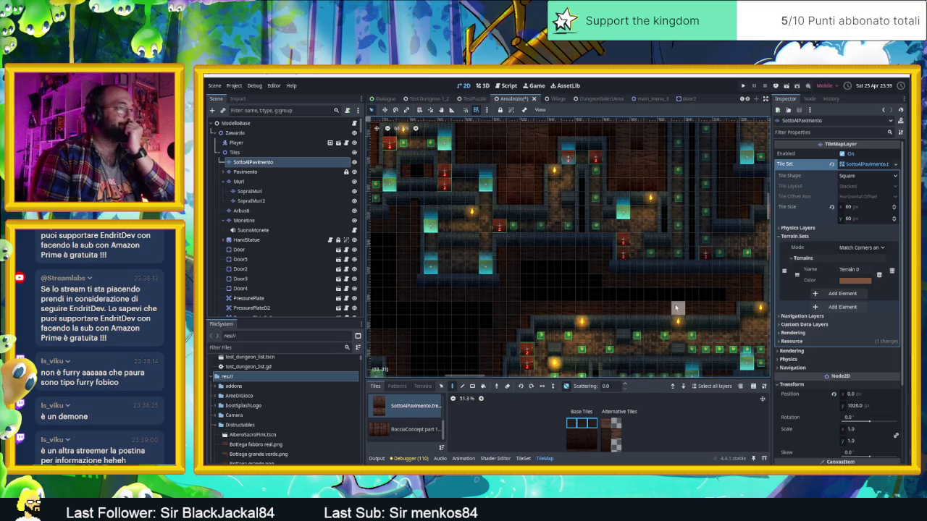
{"action": "scroll", "coordinate": [656, 322], "scroll_direction": "up", "scroll_amount": 2}
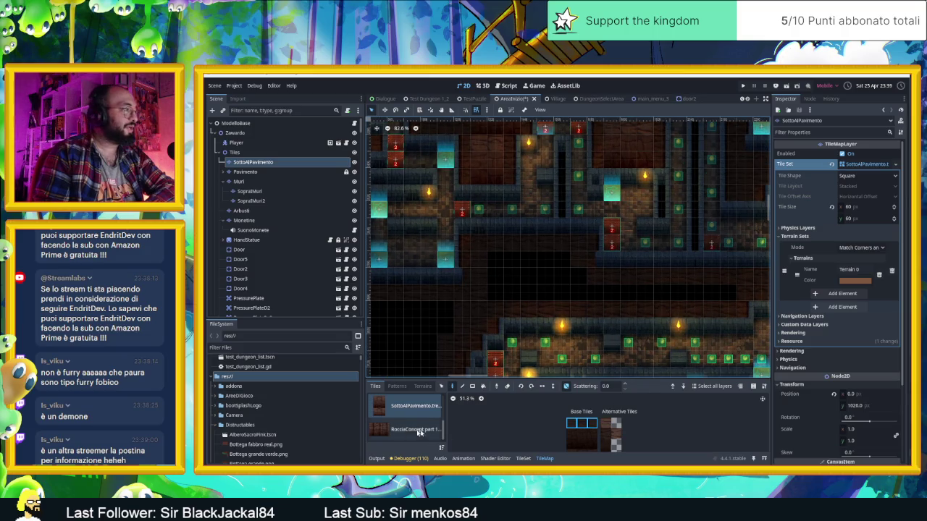
{"action": "left_click", "coordinate": [250, 191]}
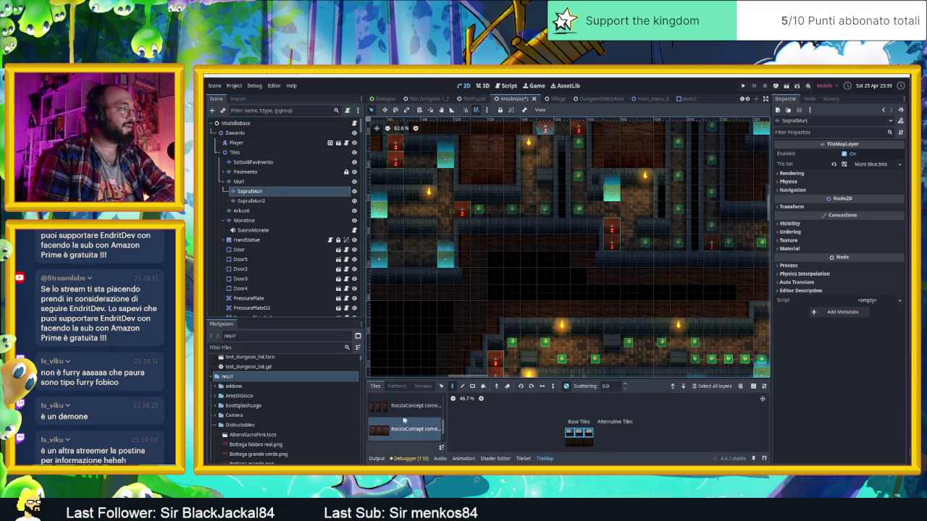
{"action": "scroll", "coordinate": [405, 420], "scroll_direction": "up", "scroll_amount": 1}
Pick a rock tile block from RocciaConcept part 1 and turn off random placement.
{"action": "left_click", "coordinate": [407, 411]}
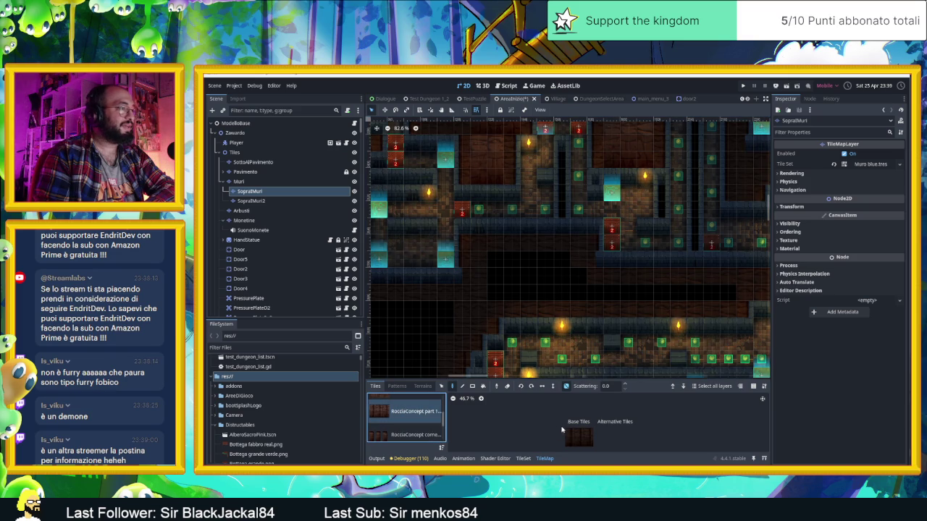
{"action": "left_click_drag", "start_coordinate": [569, 433], "coordinate": [588, 442]}
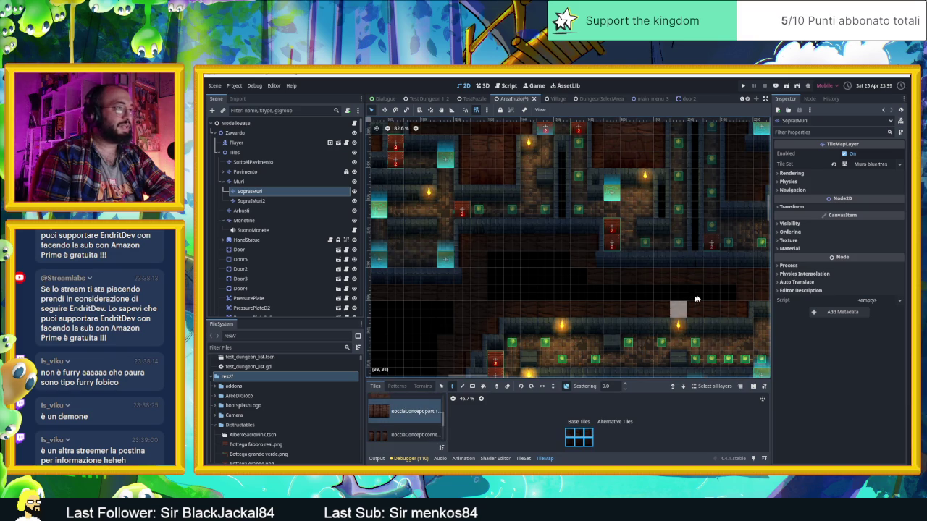
{"action": "left_click", "coordinate": [565, 386]}
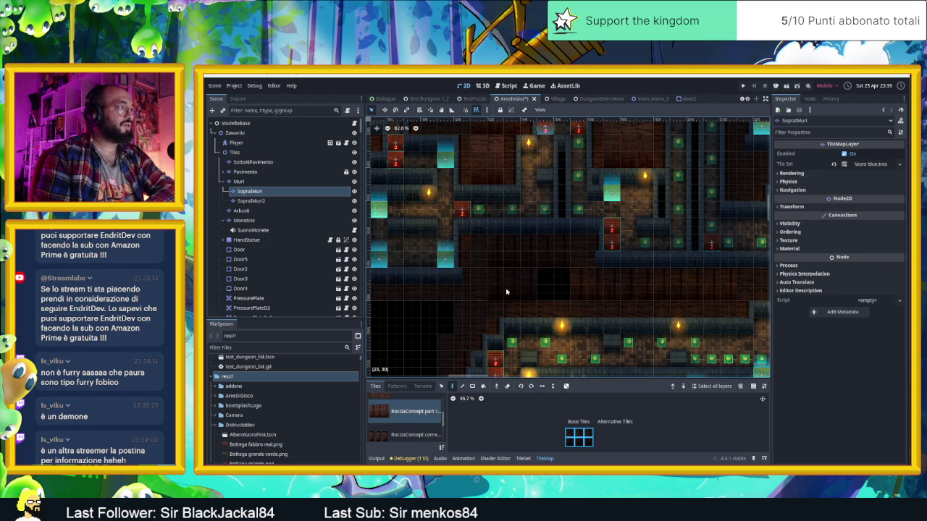
{"action": "left_click_drag", "start_coordinate": [416, 305], "coordinate": [615, 297]}
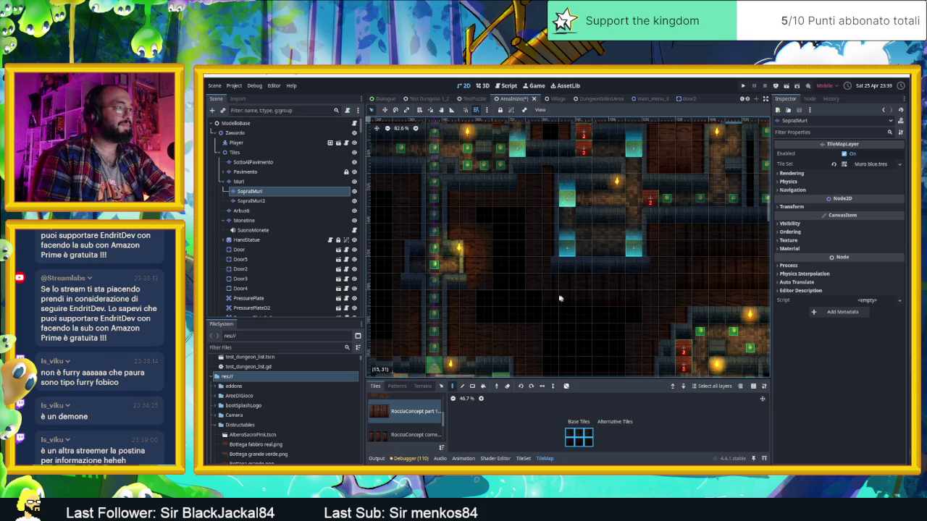
{"action": "mouse_move", "coordinate": [547, 306]}
{"action": "left_mouse_down"}
{"action": "mouse_move", "coordinate": [530, 306]}
{"action": "mouse_move", "coordinate": [427, 384]}
{"action": "left_mouse_up"}
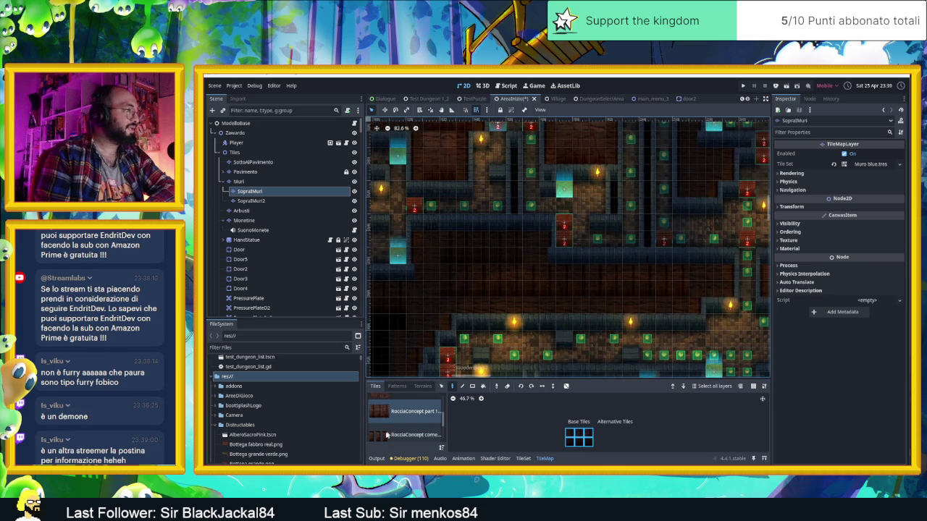
{"action": "scroll", "coordinate": [398, 424], "scroll_direction": "down", "scroll_amount": 3}
{"action": "scroll", "coordinate": [401, 415], "scroll_direction": "down", "scroll_amount": 2}
Choose Muro blue.tres, pick a 2x2 wall block, and paint it into the empty dark gap.
{"action": "left_click", "coordinate": [410, 429]}
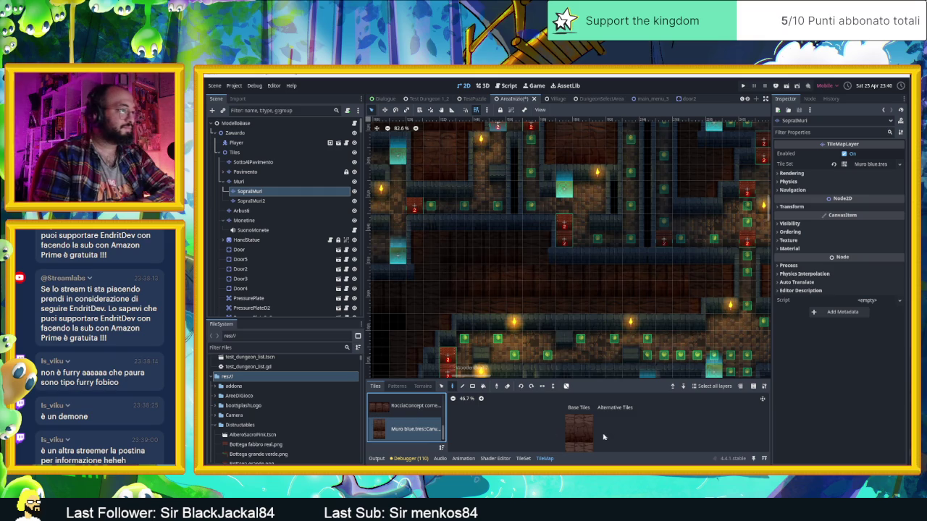
{"action": "left_click_drag", "start_coordinate": [576, 418], "coordinate": [597, 431]}
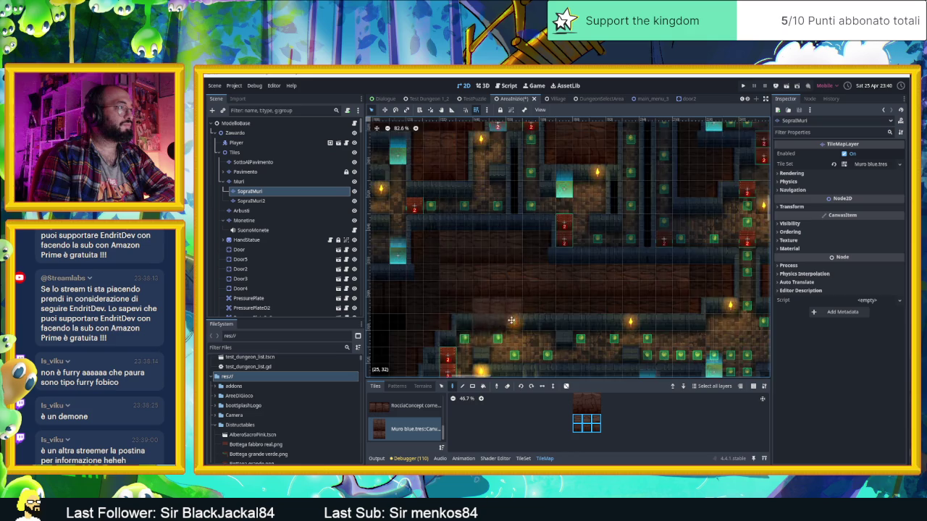
{"action": "left_click_drag", "start_coordinate": [481, 331], "coordinate": [648, 311]}
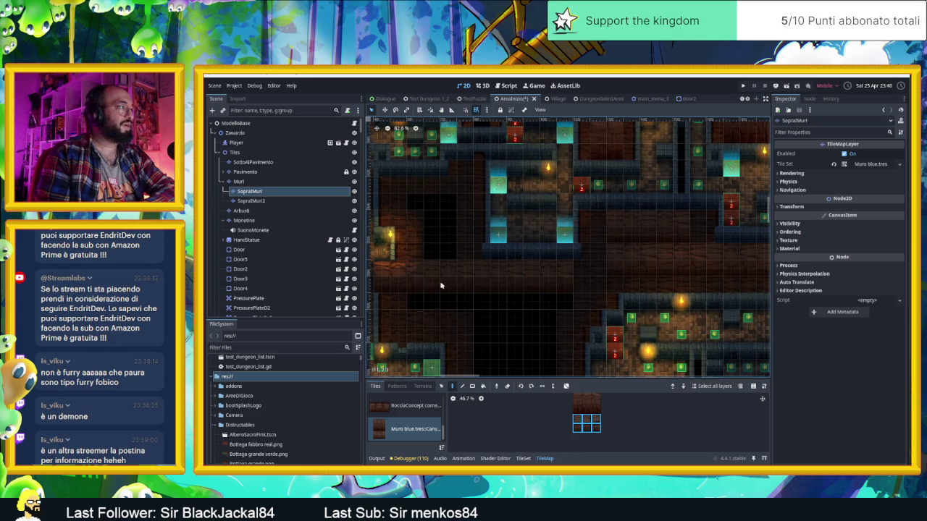
{"action": "left_click_drag", "start_coordinate": [507, 308], "coordinate": [585, 312]}
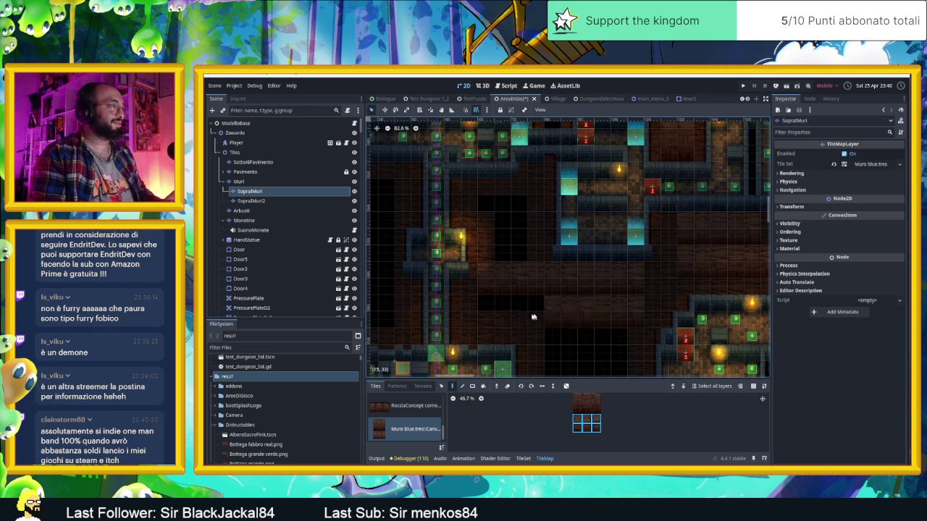
{"action": "left_click_drag", "start_coordinate": [547, 317], "coordinate": [558, 316]}
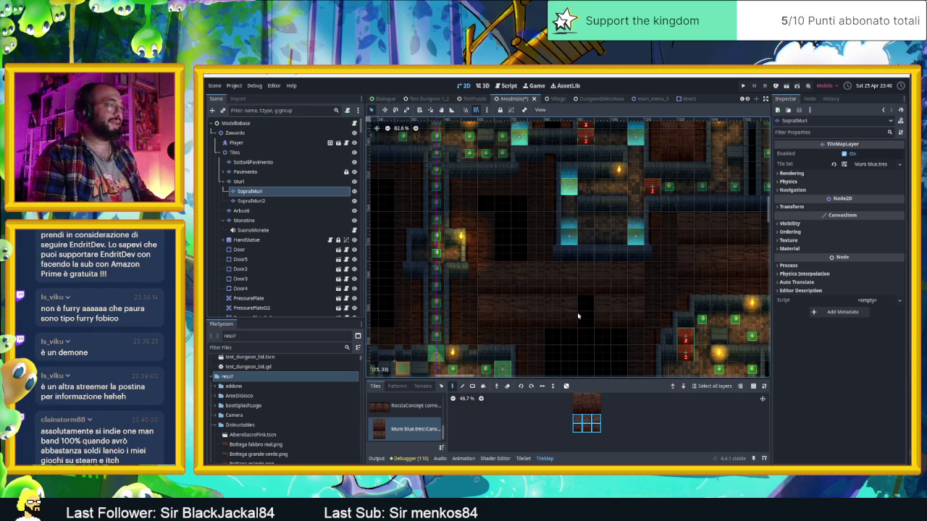
Re-pick wall tiles, three stacked then two from the top row, and enable random placement.
{"action": "scroll", "coordinate": [605, 326], "scroll_direction": "down", "scroll_amount": 3}
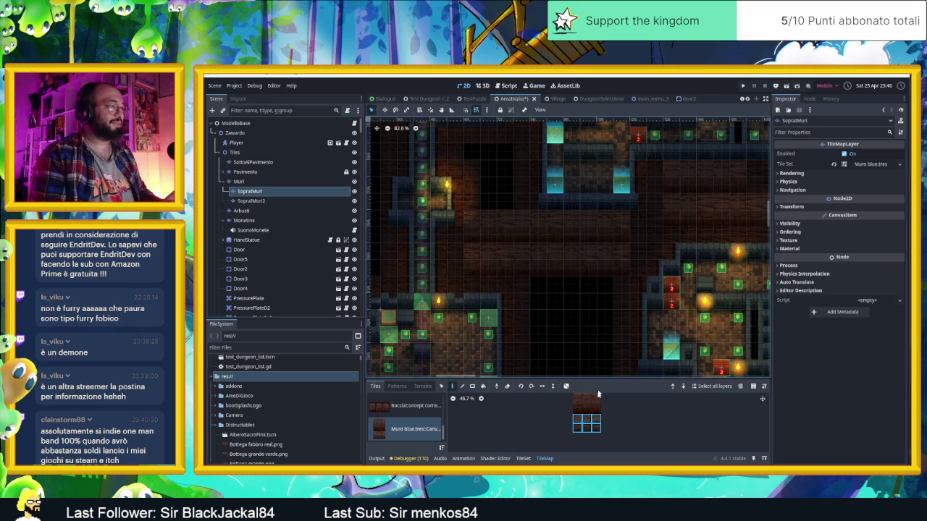
{"action": "scroll", "coordinate": [616, 340], "scroll_direction": "down", "scroll_amount": 3}
{"action": "scroll", "coordinate": [594, 431], "scroll_direction": "up", "scroll_amount": 1}
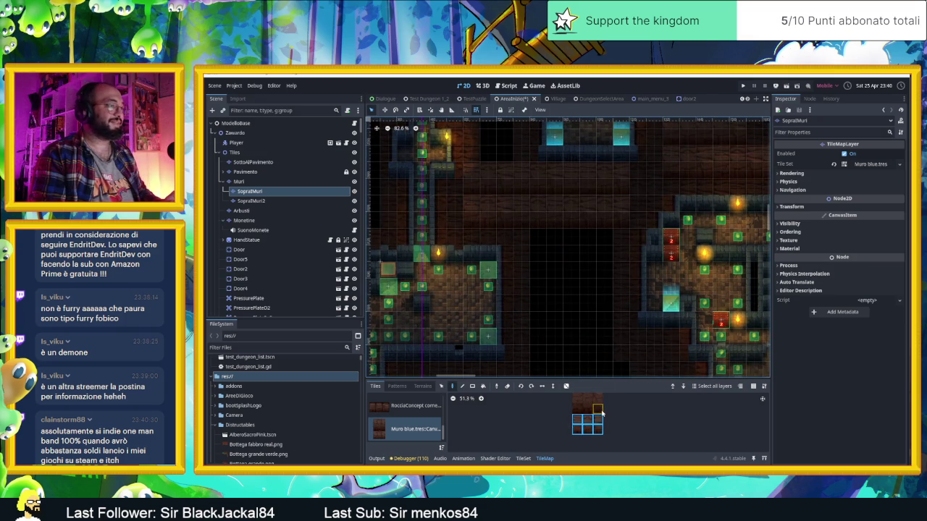
{"action": "left_click_drag", "start_coordinate": [583, 420], "coordinate": [579, 437]}
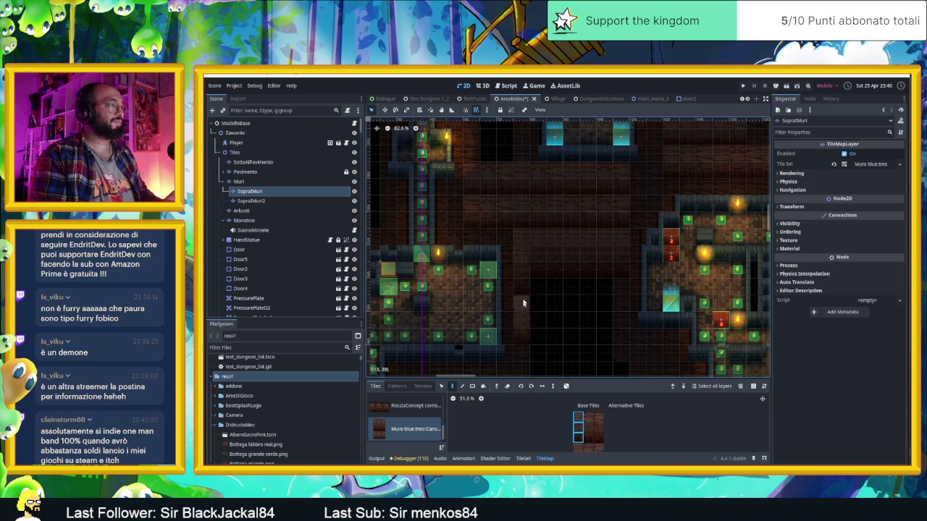
{"action": "left_click_drag", "start_coordinate": [622, 312], "coordinate": [609, 257]}
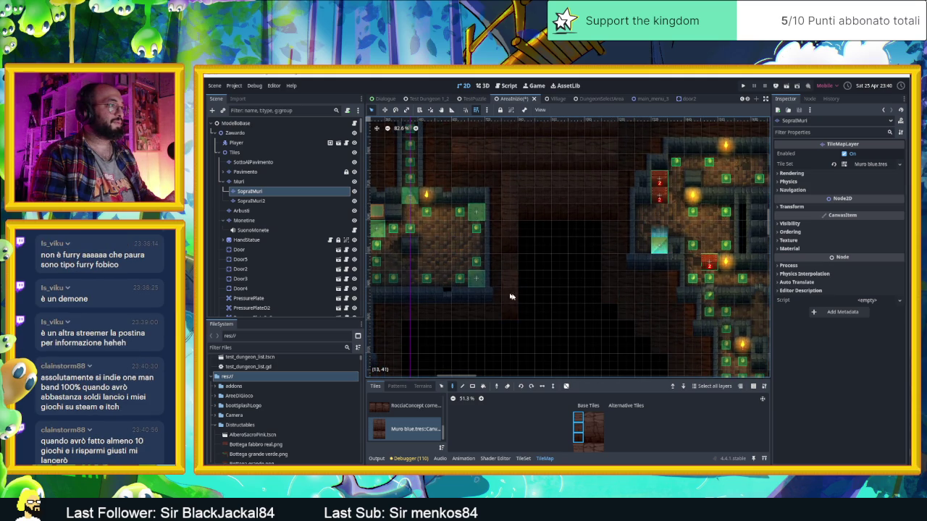
{"action": "left_click_drag", "start_coordinate": [577, 417], "coordinate": [602, 417]}
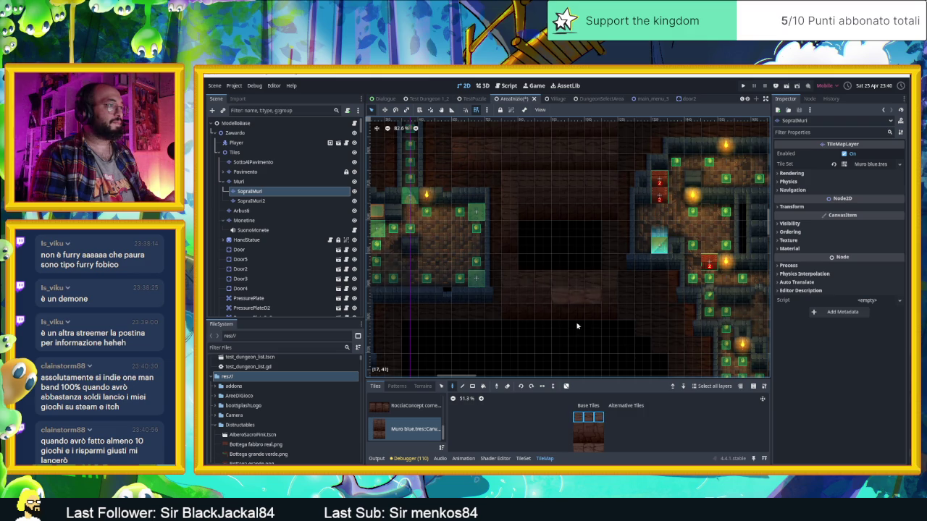
{"action": "left_click", "coordinate": [566, 386]}
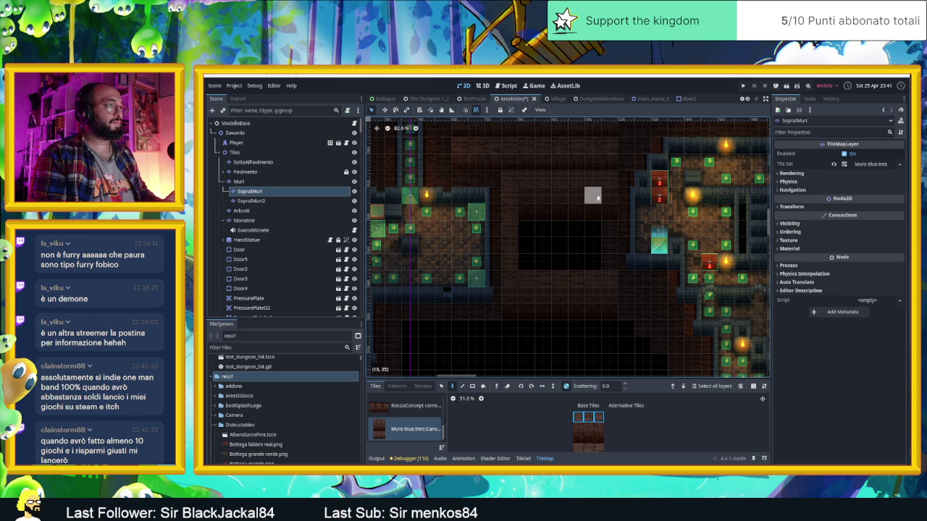
Pan and zoom the dungeon map and tile atlas views.
{"action": "scroll", "coordinate": [612, 286], "scroll_direction": "down", "scroll_amount": 1}
{"action": "scroll", "coordinate": [532, 257], "scroll_direction": "down", "scroll_amount": 2}
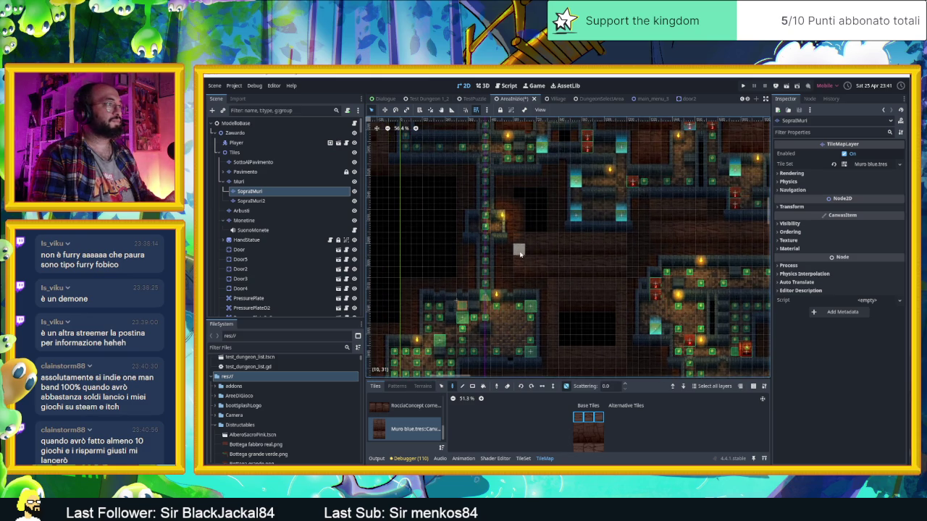
{"action": "left_click_drag", "start_coordinate": [607, 271], "coordinate": [639, 302]}
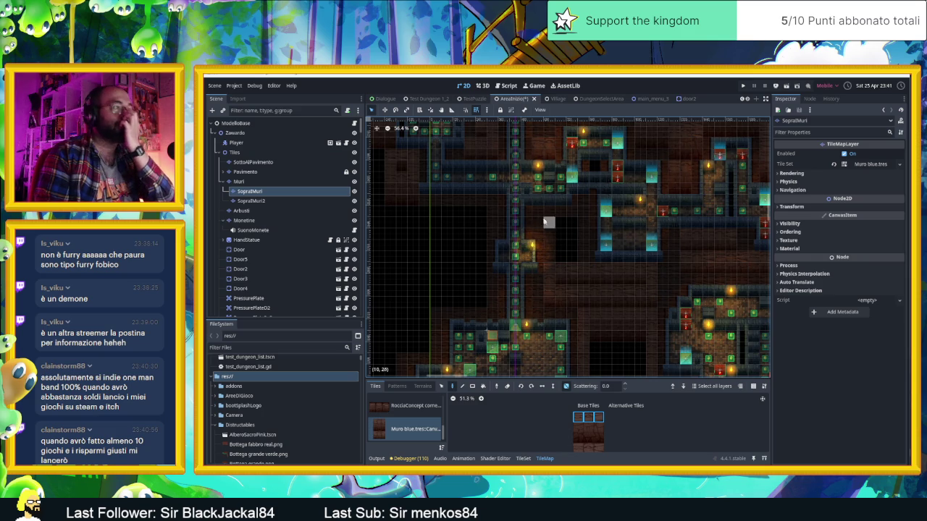
{"action": "scroll", "coordinate": [552, 218], "scroll_direction": "up", "scroll_amount": 1}
{"action": "scroll", "coordinate": [553, 219], "scroll_direction": "up", "scroll_amount": 1}
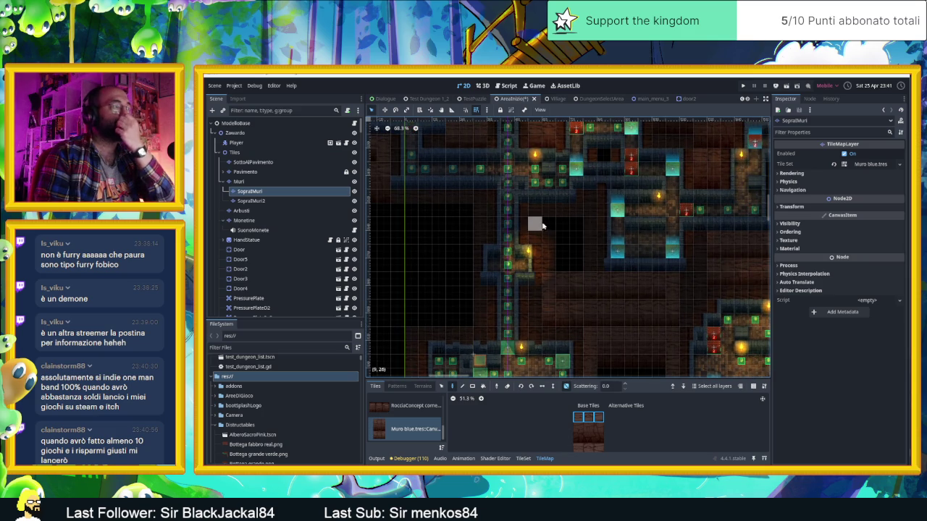
{"action": "mouse_move", "coordinate": [609, 444]}
{"action": "left_mouse_down"}
{"action": "mouse_move", "coordinate": [619, 420]}
{"action": "mouse_move", "coordinate": [609, 422]}
{"action": "left_mouse_up"}
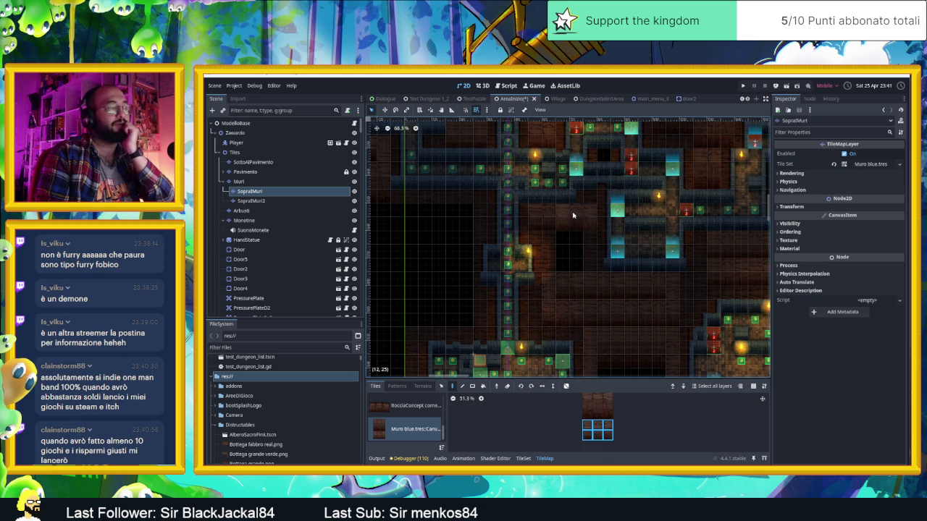
Try a three-tile wall row with random placement on, then a single tile.
{"action": "left_click", "coordinate": [597, 425]}
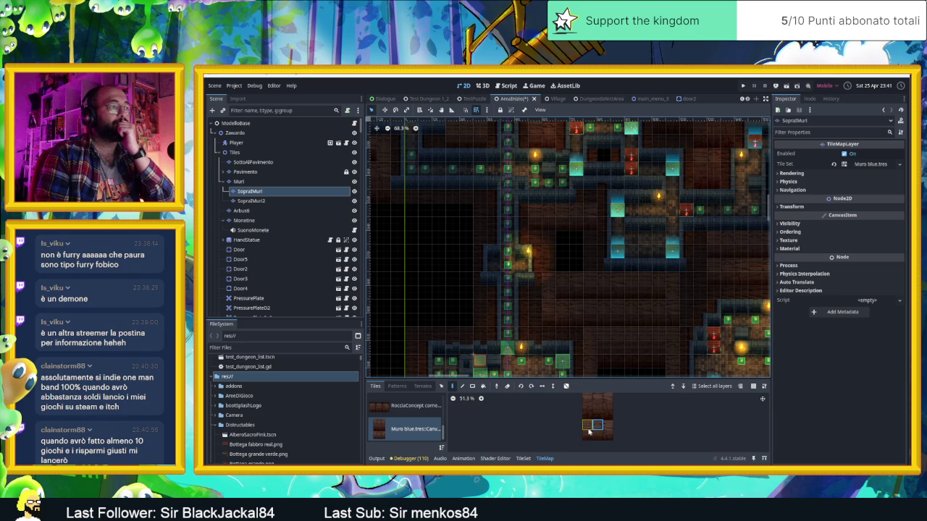
{"action": "left_click_drag", "start_coordinate": [588, 426], "coordinate": [608, 426]}
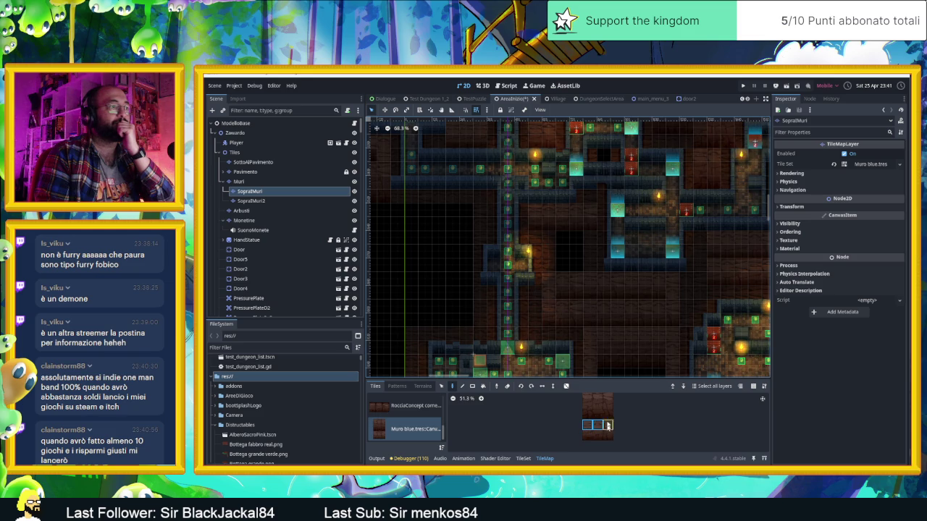
{"action": "left_click", "coordinate": [566, 386]}
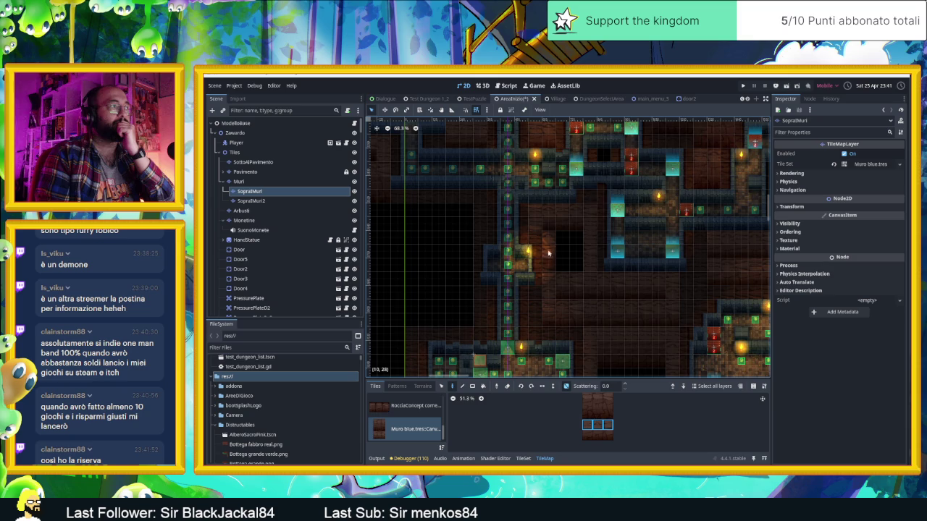
{"action": "left_click", "coordinate": [587, 437]}
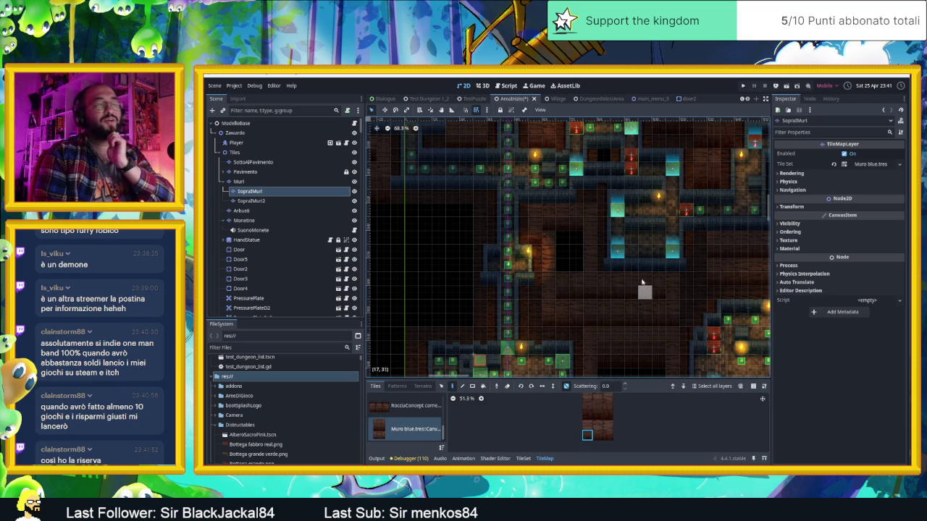
{"action": "scroll", "coordinate": [637, 274], "scroll_direction": "down", "scroll_amount": 2}
{"action": "scroll", "coordinate": [637, 274], "scroll_direction": "down", "scroll_amount": 2}
{"action": "scroll", "coordinate": [619, 279], "scroll_direction": "left", "scroll_amount": 2}
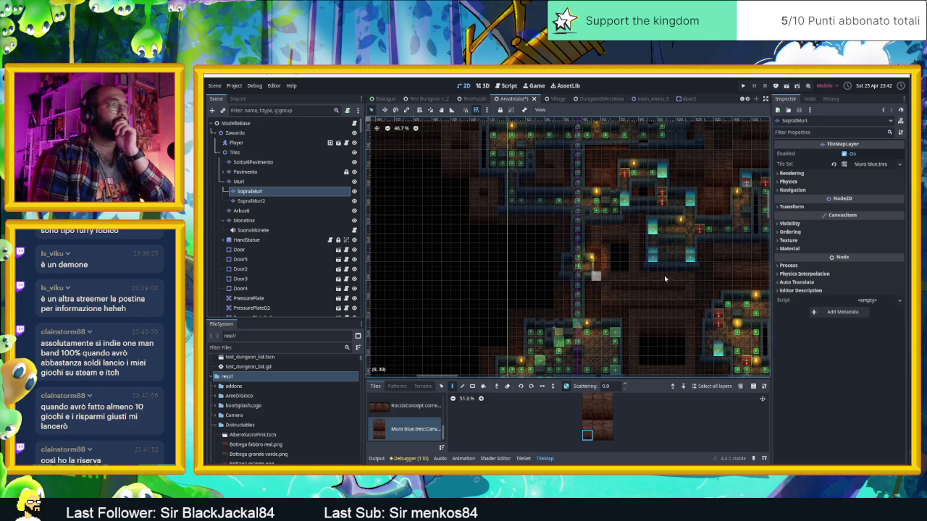
{"action": "scroll", "coordinate": [742, 276], "scroll_direction": "up", "scroll_amount": 3}
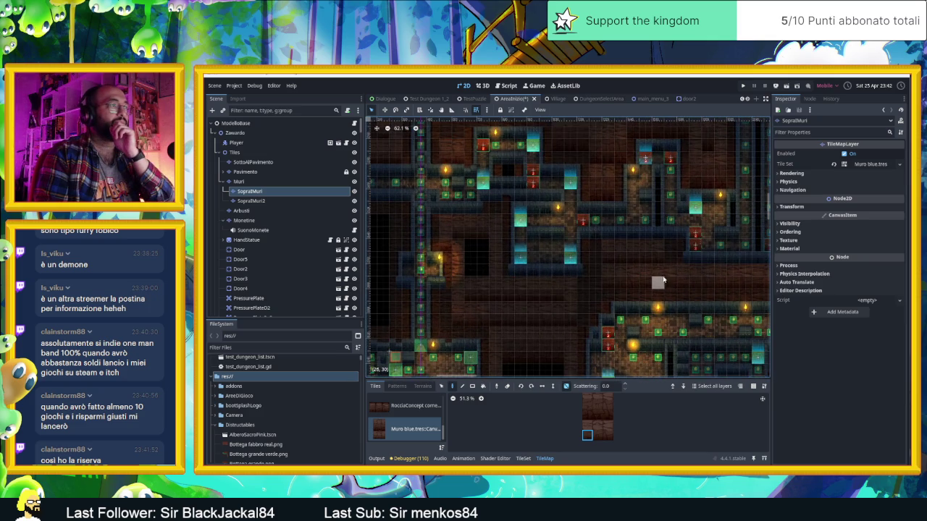
Pick wall tiles across two neighbouring columns and turn random placement off.
{"action": "left_click", "coordinate": [587, 427]}
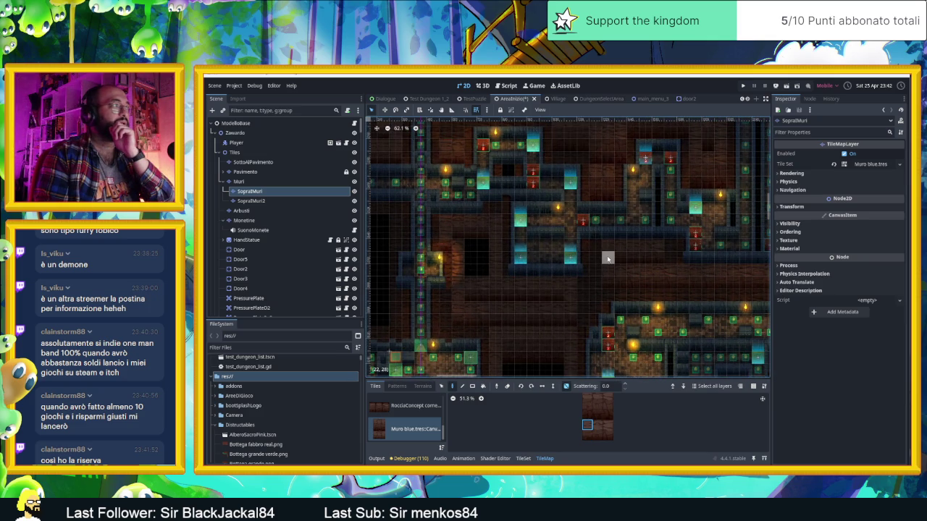
{"action": "left_click", "coordinate": [607, 427]}
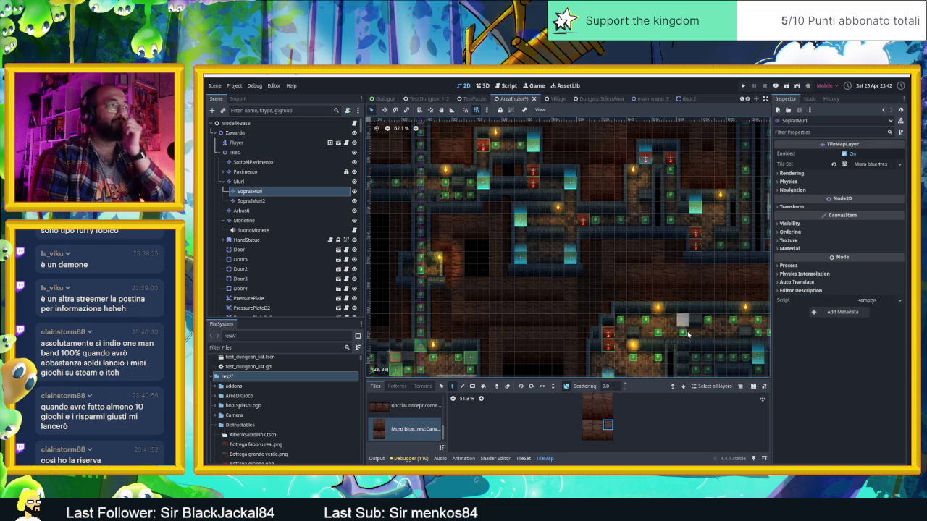
{"action": "scroll", "coordinate": [555, 317], "scroll_direction": "down", "scroll_amount": 2}
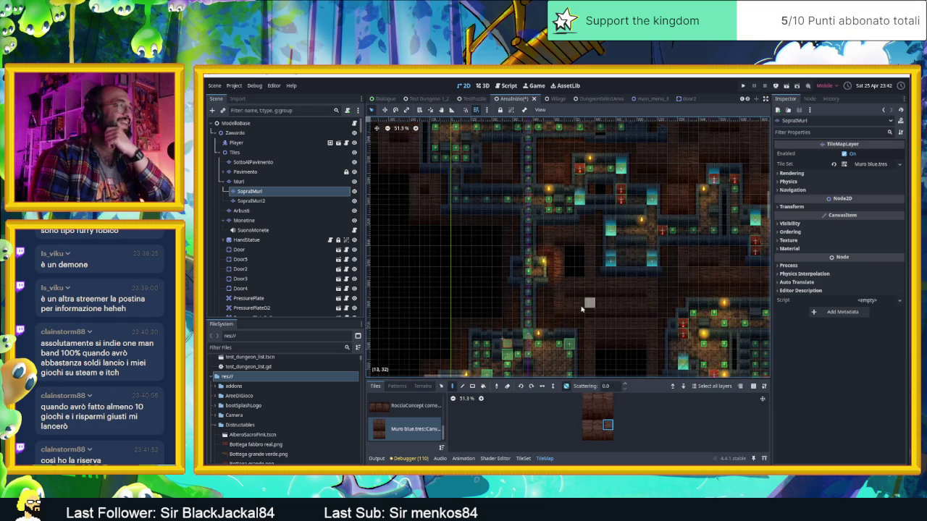
{"action": "scroll", "coordinate": [478, 262], "scroll_direction": "left", "scroll_amount": 3}
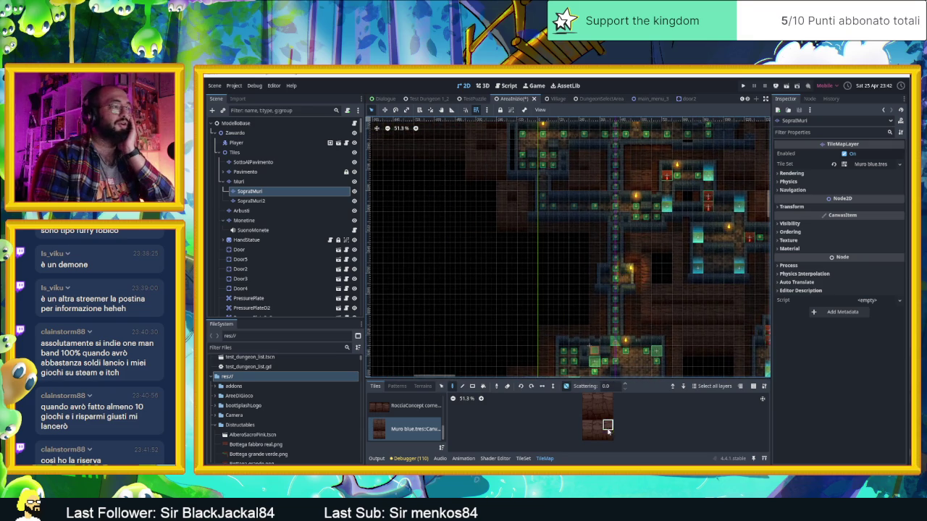
{"action": "left_click", "coordinate": [584, 438], "text": "shift"}
{"action": "left_click", "coordinate": [564, 387]}
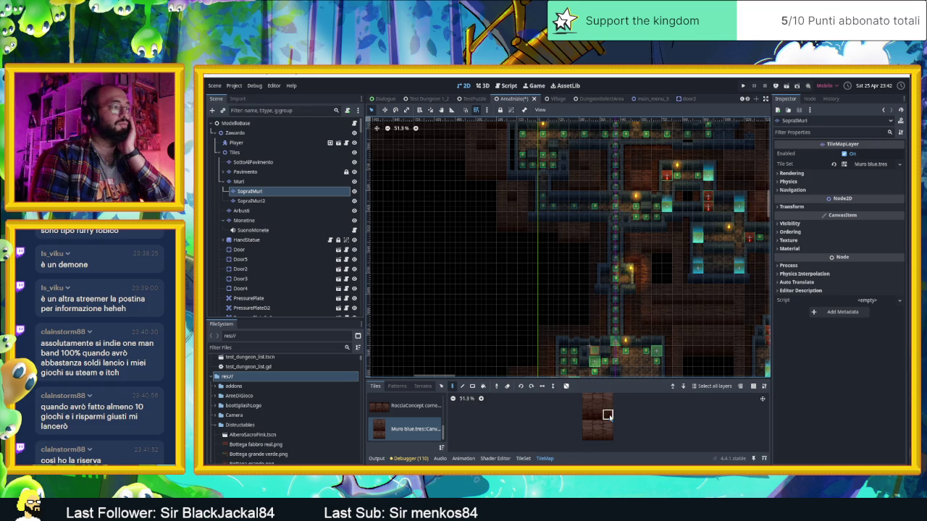
Pick a 3x3 block, clear it, then pick a row of three with random on.
{"action": "scroll", "coordinate": [616, 430], "scroll_direction": "up", "scroll_amount": 2}
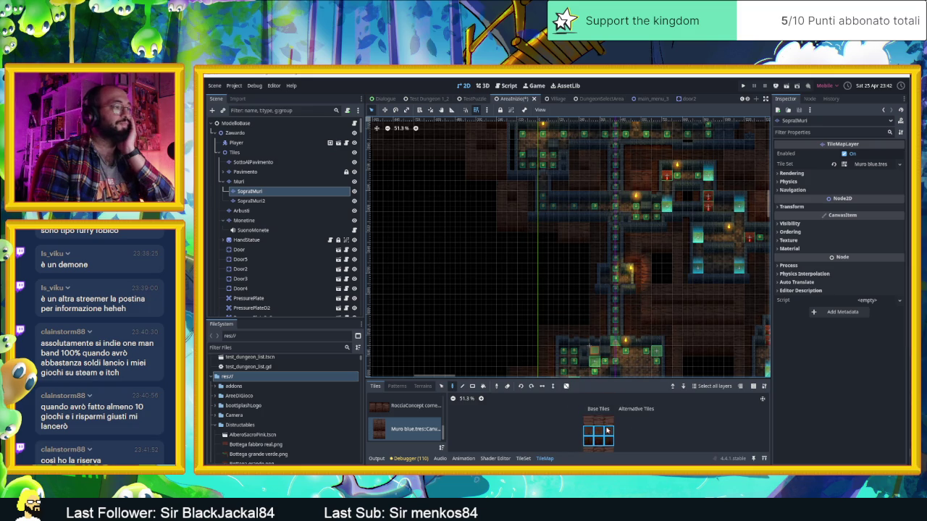
{"action": "mouse_move", "coordinate": [609, 419]}
{"action": "left_mouse_down"}
{"action": "mouse_move", "coordinate": [598, 444]}
{"action": "mouse_move", "coordinate": [587, 443]}
{"action": "left_mouse_up"}
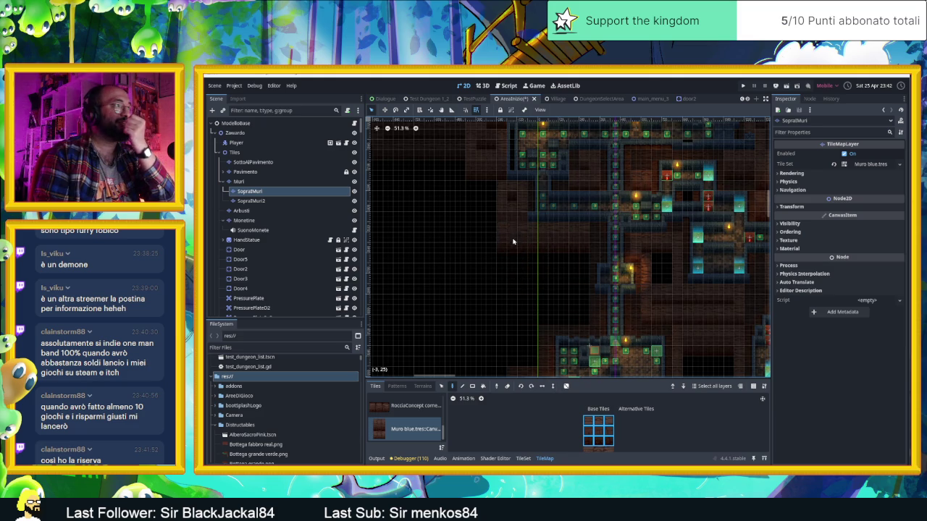
{"action": "left_click", "coordinate": [607, 424]}
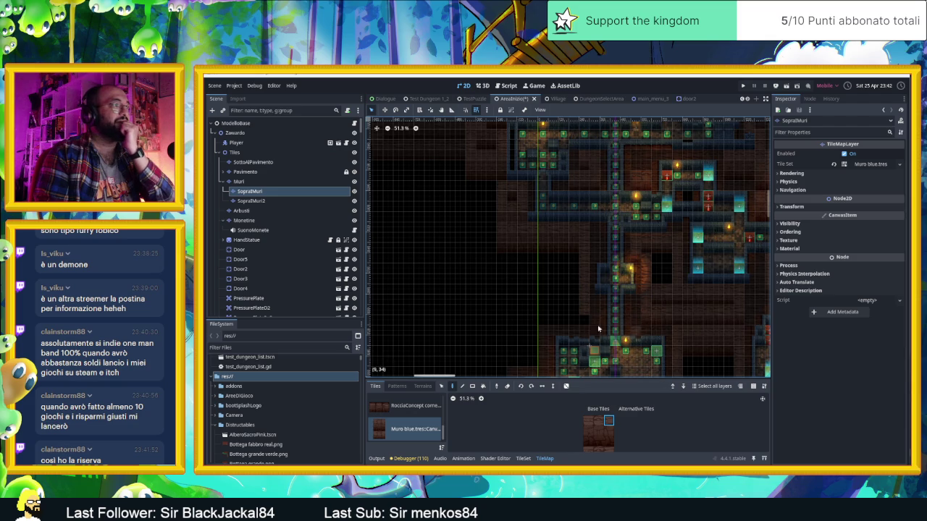
{"action": "left_click_drag", "start_coordinate": [588, 420], "coordinate": [588, 421]}
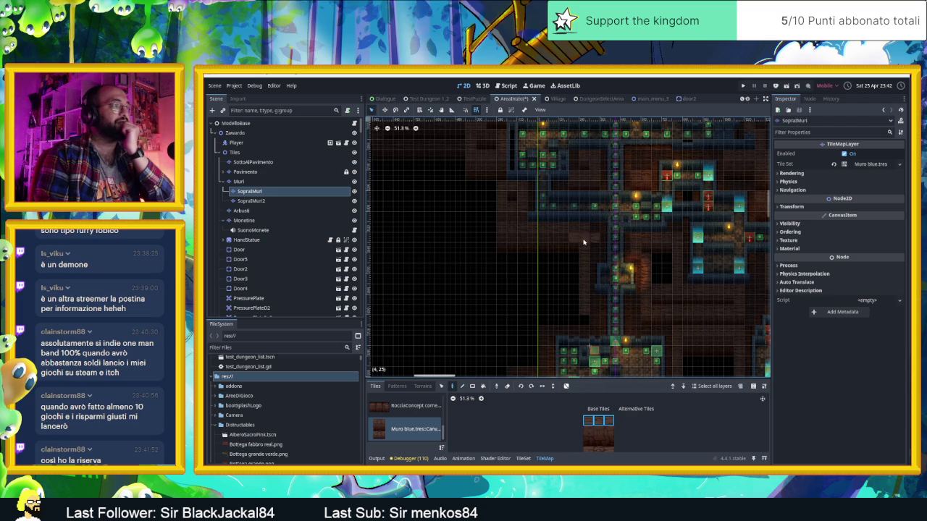
{"action": "left_click", "coordinate": [567, 386]}
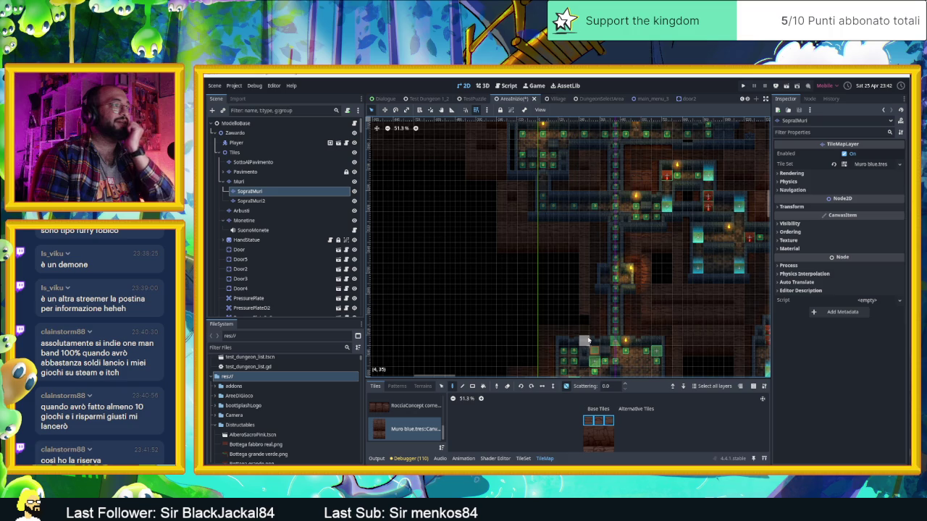
Select a 2x3 block of Muro blue wall tiles with random placement off.
{"action": "left_click_drag", "start_coordinate": [591, 444], "coordinate": [589, 421]}
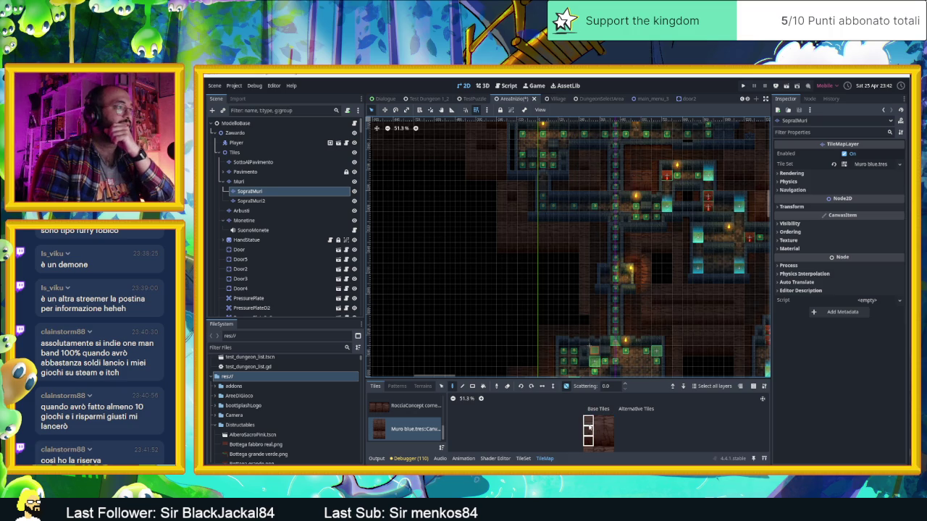
{"action": "left_click", "coordinate": [566, 386]}
{"action": "left_click_drag", "start_coordinate": [608, 442], "coordinate": [587, 419]}
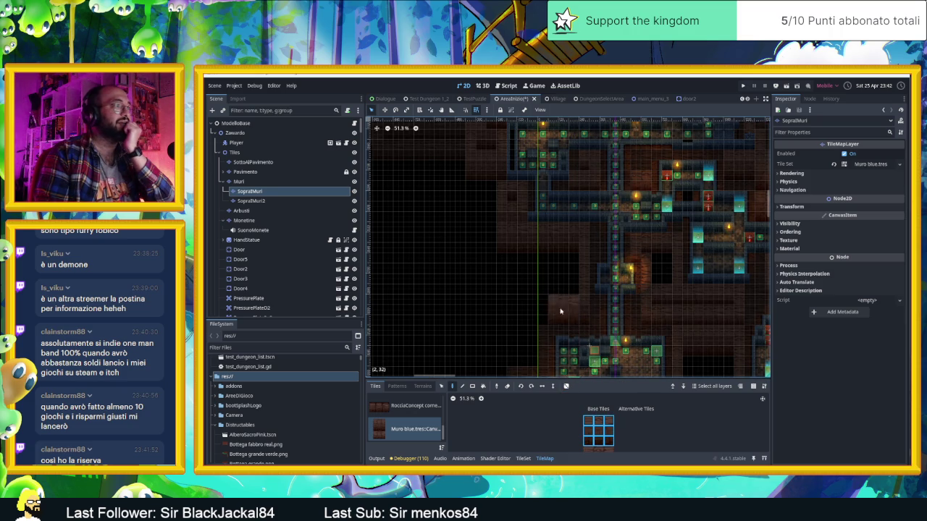
{"action": "scroll", "coordinate": [554, 354], "scroll_direction": "down", "scroll_amount": 3}
{"action": "scroll", "coordinate": [554, 354], "scroll_direction": "left", "scroll_amount": 3}
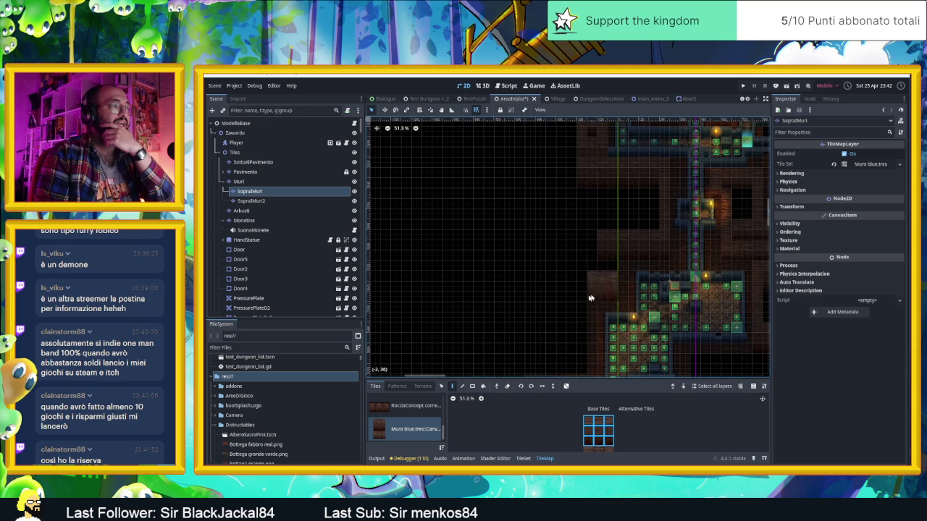
{"action": "scroll", "coordinate": [599, 290], "scroll_direction": "down", "scroll_amount": 2}
{"action": "scroll", "coordinate": [600, 289], "scroll_direction": "left", "scroll_amount": 1}
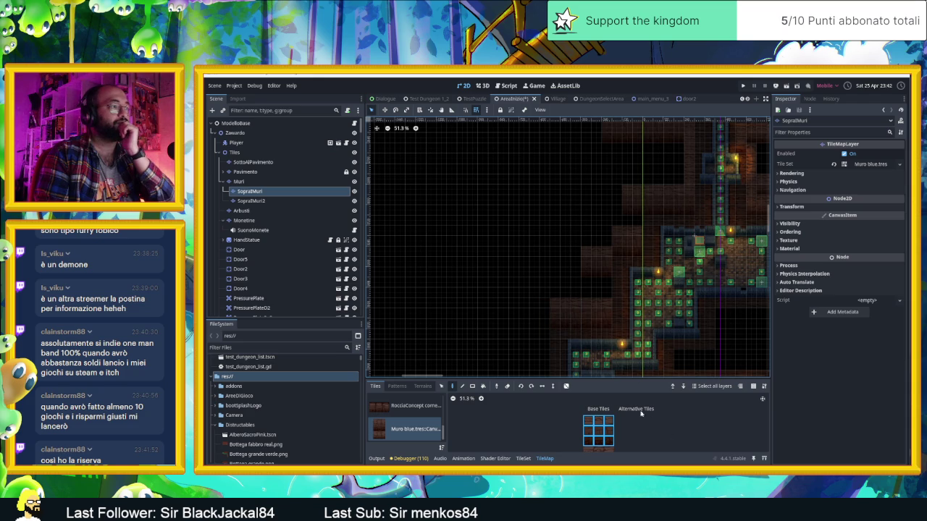
{"action": "left_click", "coordinate": [602, 422]}
{"action": "scroll", "coordinate": [608, 427], "scroll_direction": "down", "scroll_amount": 2}
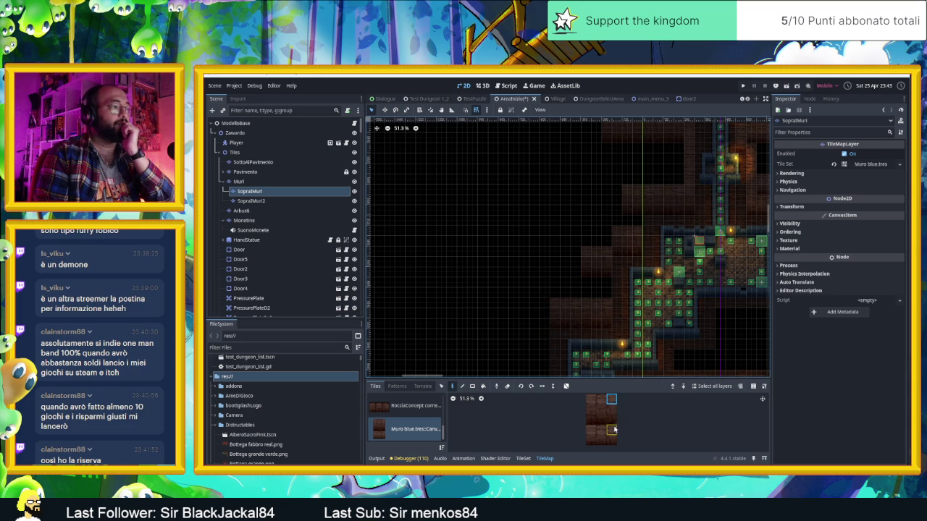
{"action": "scroll", "coordinate": [644, 267], "scroll_direction": "up", "scroll_amount": 3}
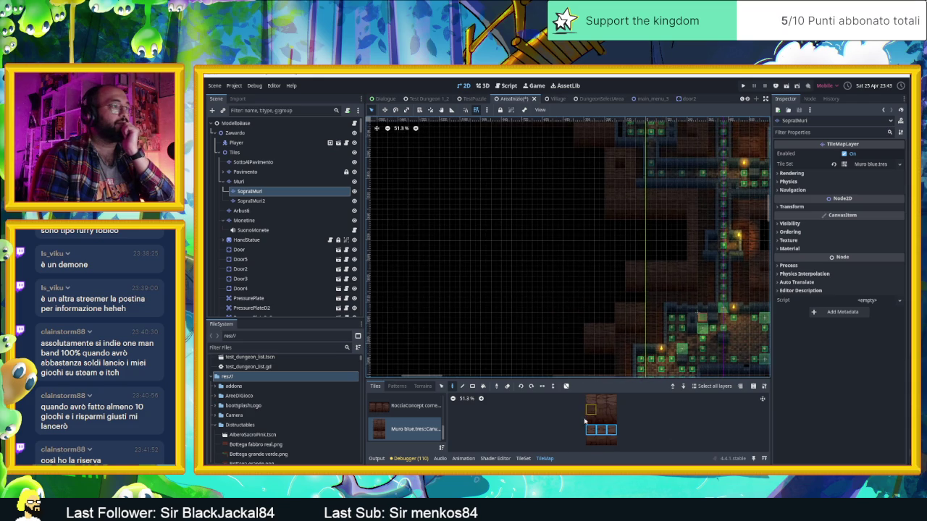
{"action": "left_click", "coordinate": [566, 387]}
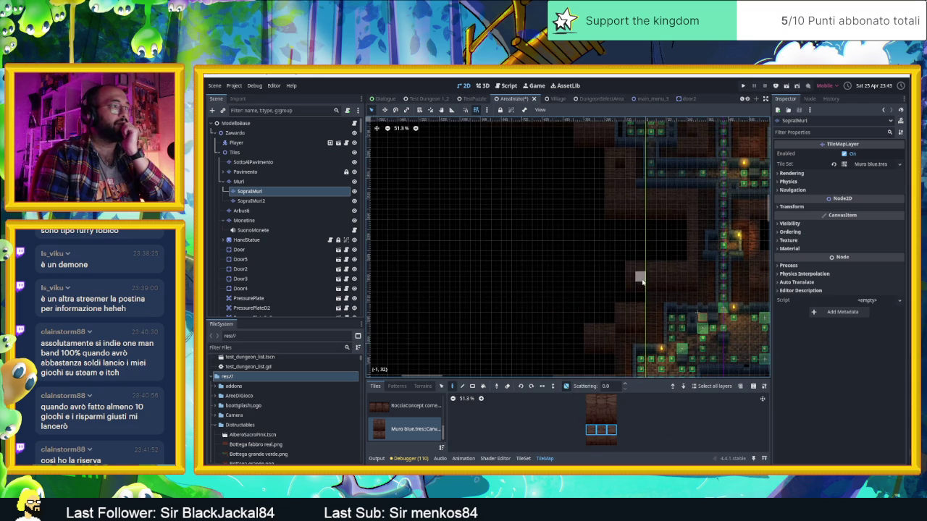
{"action": "scroll", "coordinate": [692, 277], "scroll_direction": "up", "scroll_amount": 3}
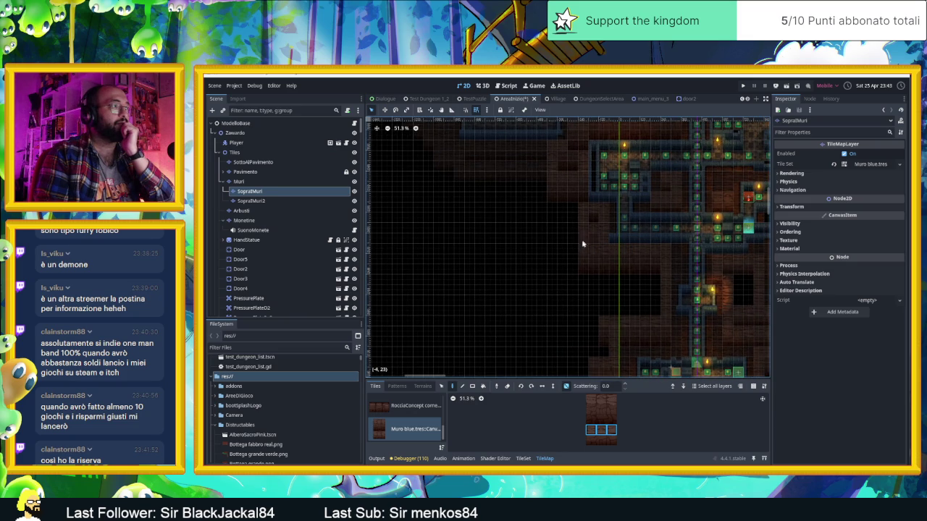
{"action": "scroll", "coordinate": [584, 318], "scroll_direction": "down", "scroll_amount": 3}
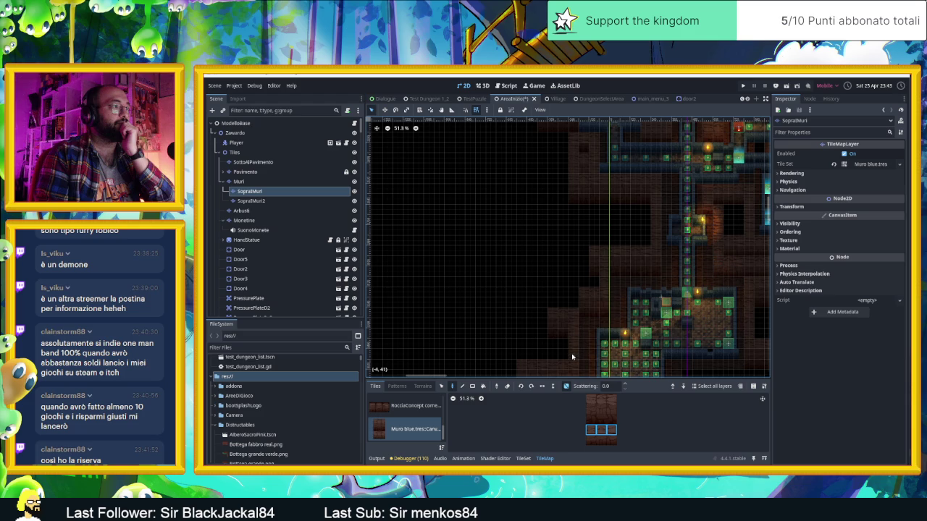
{"action": "scroll", "coordinate": [655, 293], "scroll_direction": "down", "scroll_amount": 2}
{"action": "scroll", "coordinate": [654, 294], "scroll_direction": "left", "scroll_amount": 2}
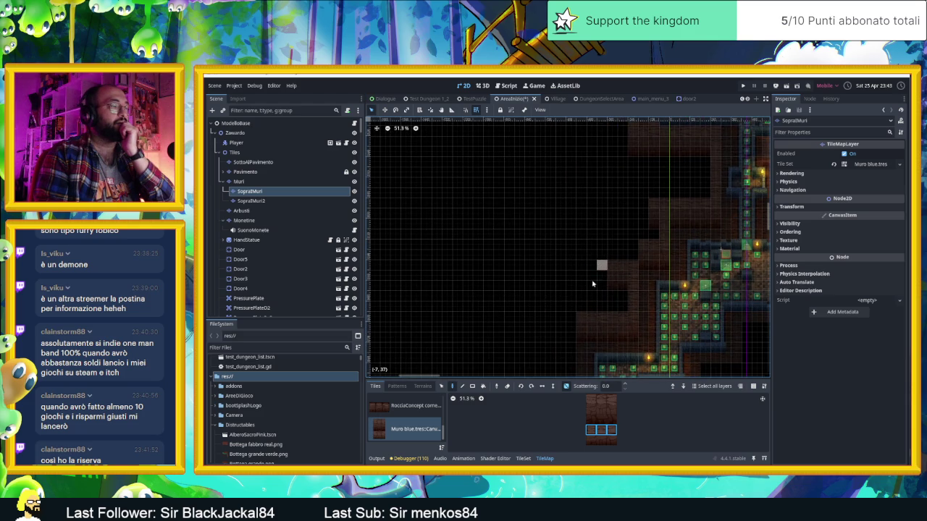
{"action": "scroll", "coordinate": [596, 276], "scroll_direction": "down", "scroll_amount": 3}
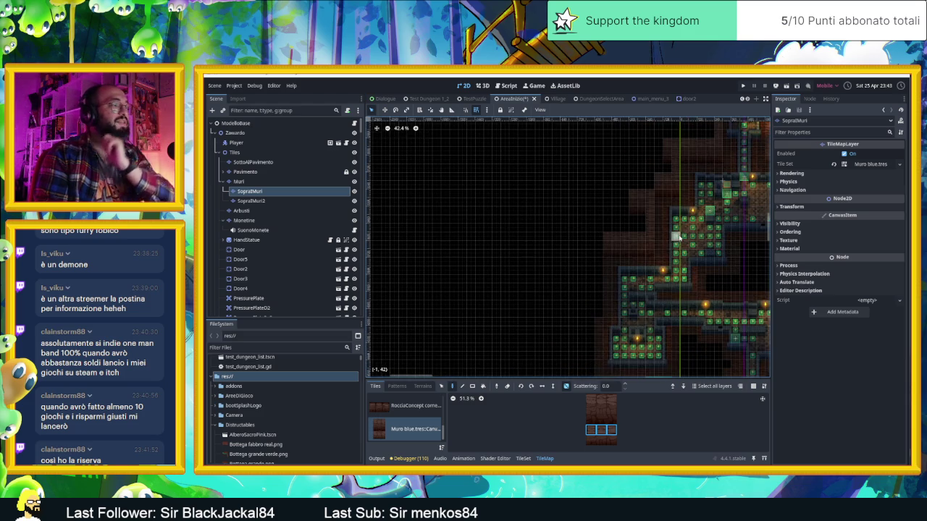
{"action": "left_click", "coordinate": [590, 411]}
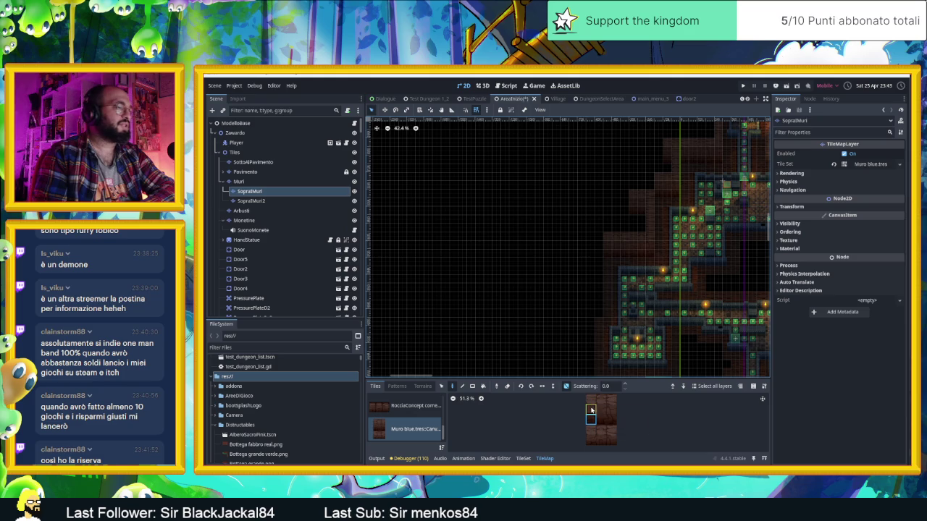
{"action": "left_click_drag", "start_coordinate": [590, 399], "coordinate": [614, 398]}
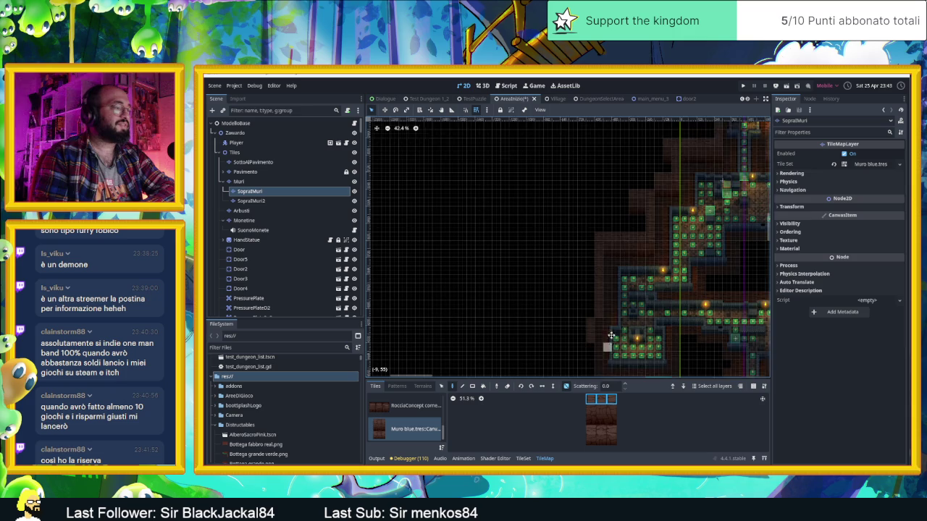
{"action": "left_click_drag", "start_coordinate": [608, 346], "coordinate": [614, 265]}
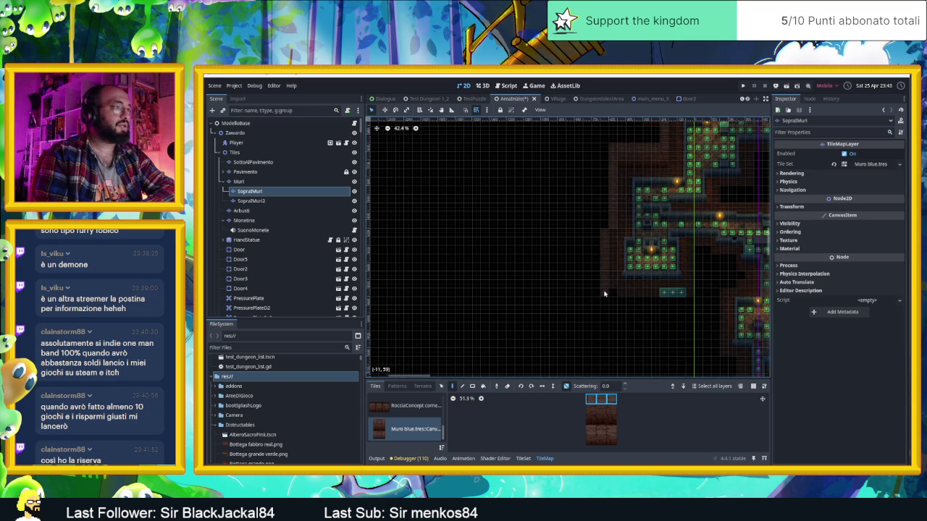
{"action": "scroll", "coordinate": [646, 220], "scroll_direction": "up", "scroll_amount": 3}
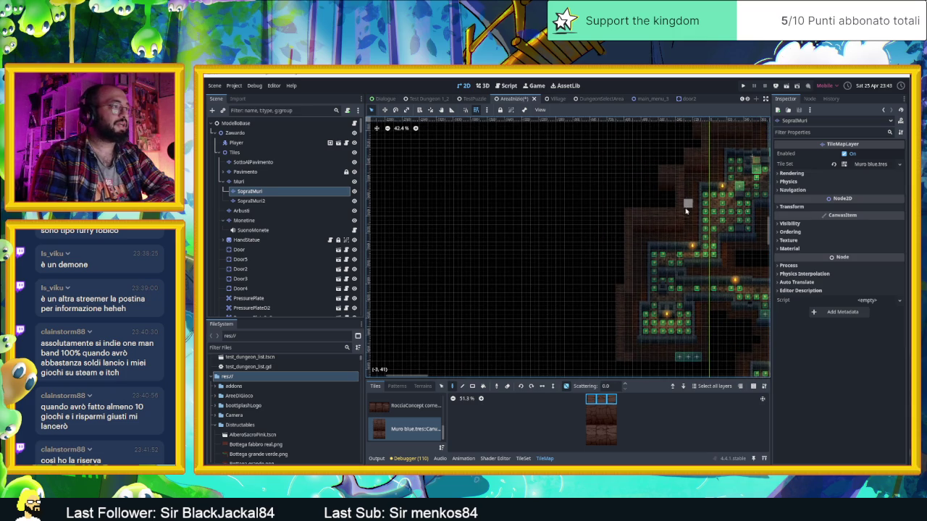
{"action": "scroll", "coordinate": [686, 210], "scroll_direction": "up", "scroll_amount": 2}
{"action": "scroll", "coordinate": [689, 232], "scroll_direction": "up", "scroll_amount": 2}
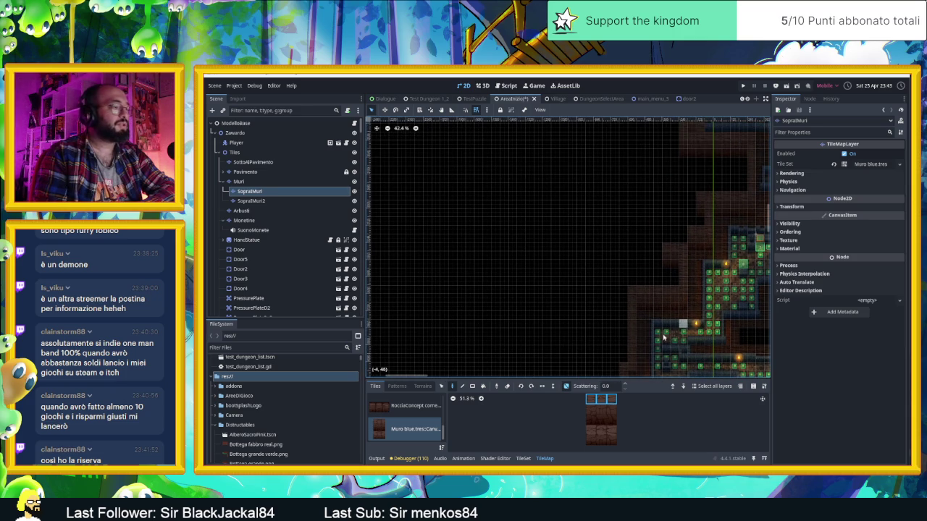
{"action": "left_click_drag", "start_coordinate": [612, 425], "coordinate": [585, 407]}
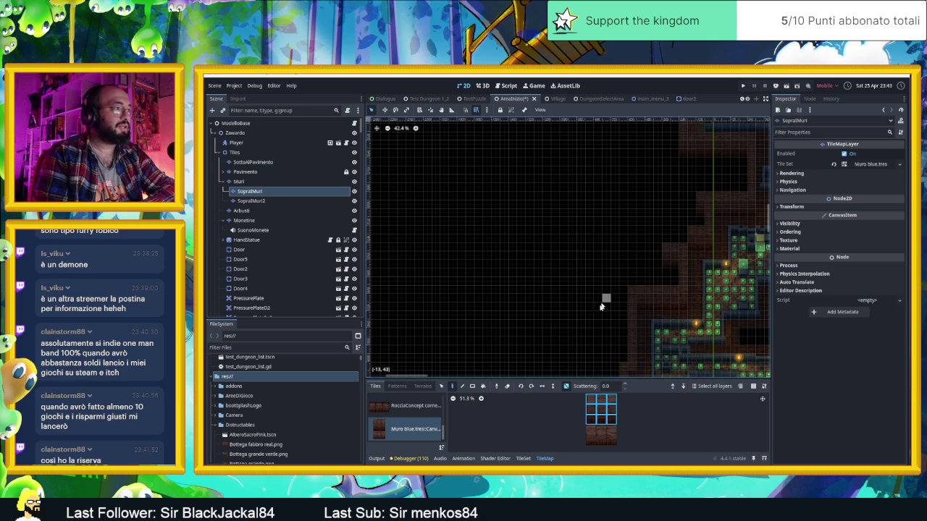
{"action": "left_click", "coordinate": [566, 386]}
{"action": "left_click", "coordinate": [611, 297]}
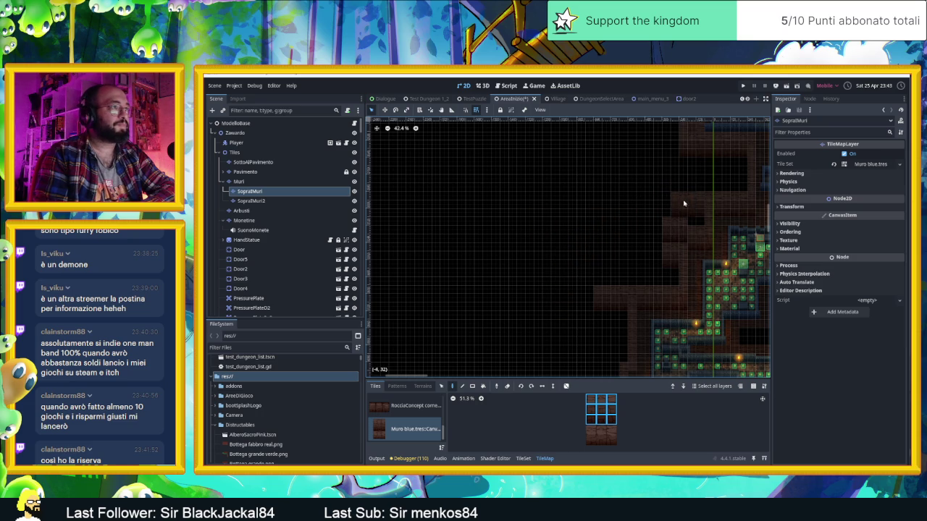
{"action": "scroll", "coordinate": [582, 304], "scroll_direction": "down", "scroll_amount": 3}
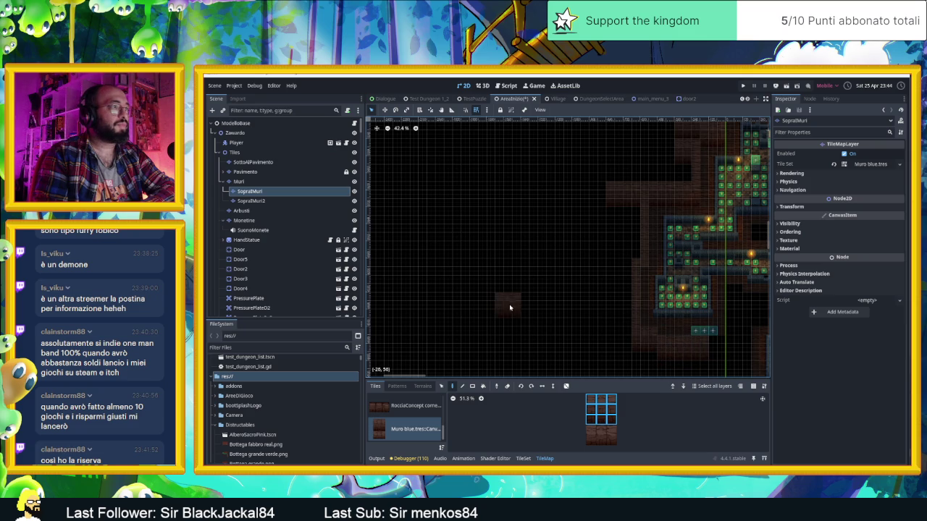
{"action": "scroll", "coordinate": [499, 301], "scroll_direction": "right", "scroll_amount": 5}
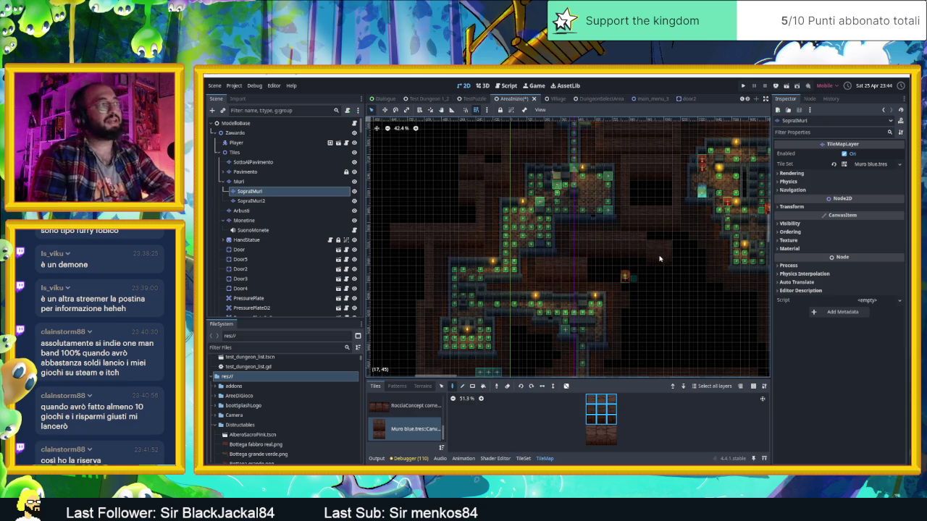
{"action": "left_click", "coordinate": [603, 400]}
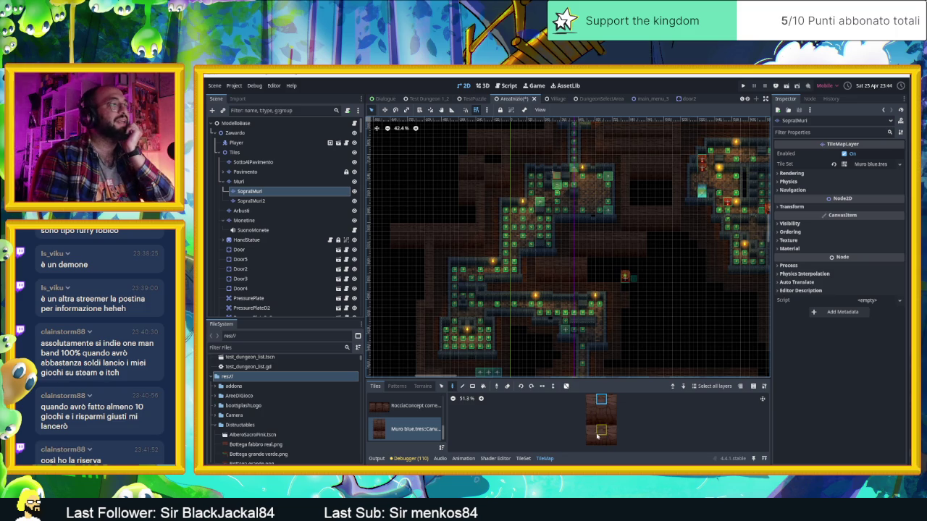
Try a randomly painted row of three wall tiles, then a block with random off.
{"action": "left_click_drag", "start_coordinate": [589, 432], "coordinate": [614, 431]}
{"action": "left_click", "coordinate": [566, 386]}
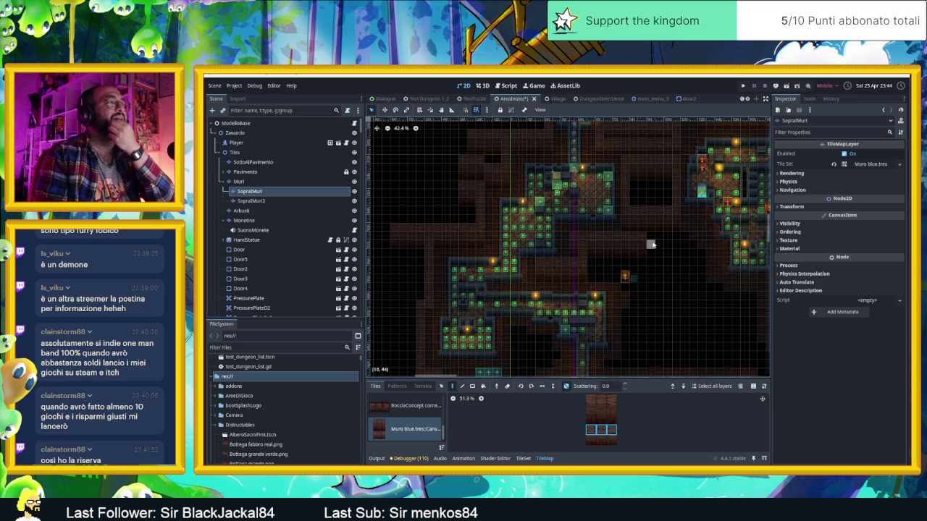
{"action": "scroll", "coordinate": [651, 244], "scroll_direction": "up", "scroll_amount": 5}
{"action": "scroll", "coordinate": [655, 286], "scroll_direction": "up", "scroll_amount": 4}
{"action": "scroll", "coordinate": [650, 296], "scroll_direction": "up", "scroll_amount": 3}
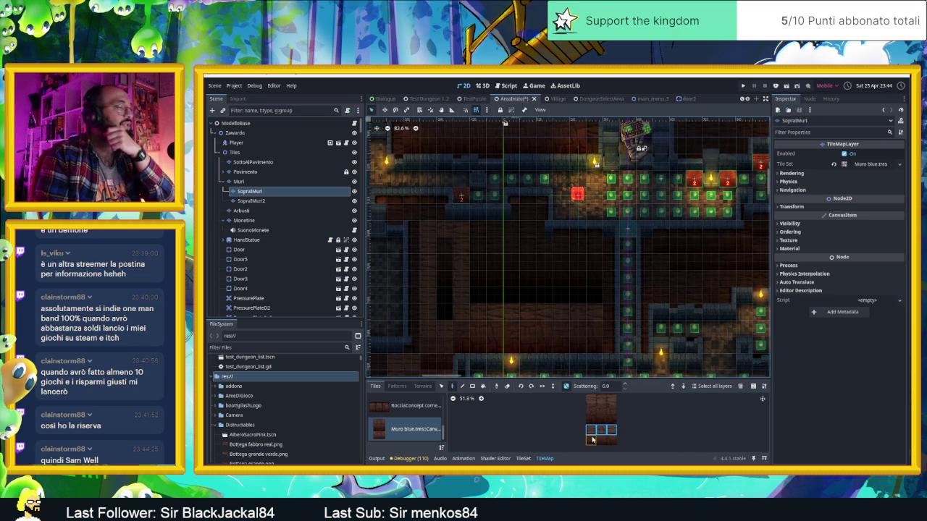
{"action": "left_click_drag", "start_coordinate": [591, 440], "coordinate": [619, 428]}
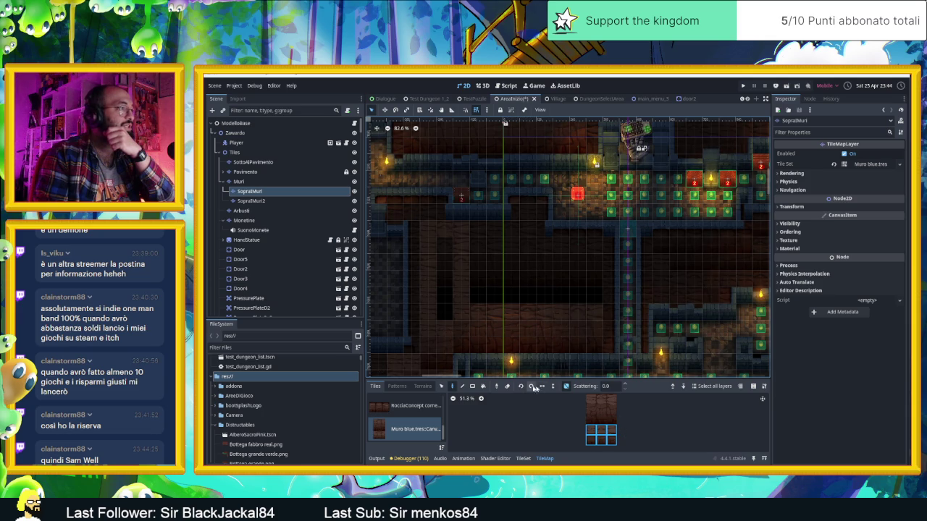
{"action": "left_click", "coordinate": [567, 386]}
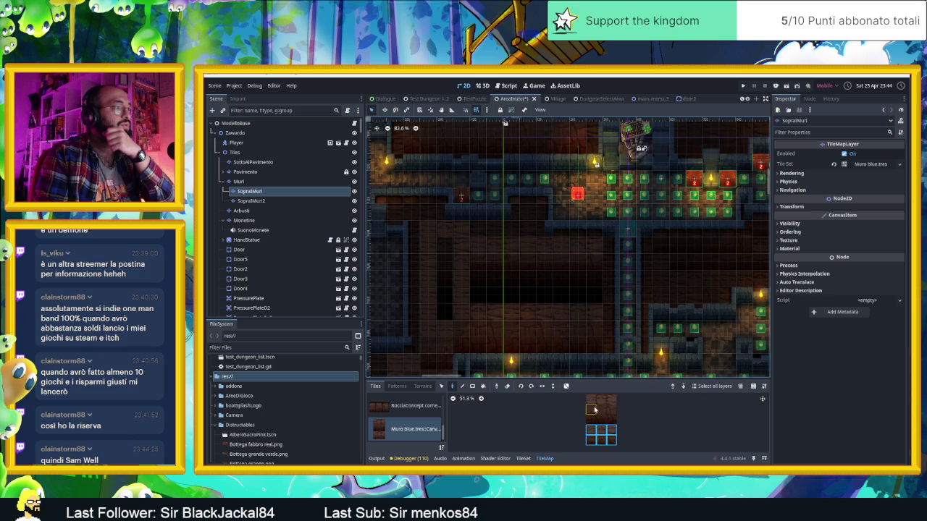
Pick the top row of three wall tiles, enable random placement, and switch to Discord.
{"action": "left_click_drag", "start_coordinate": [593, 400], "coordinate": [613, 401]}
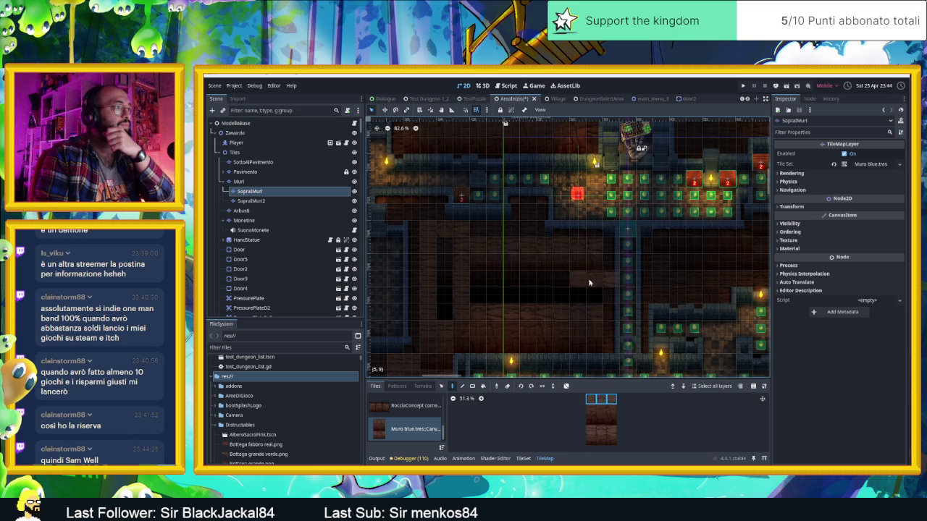
{"action": "left_click", "coordinate": [567, 386]}
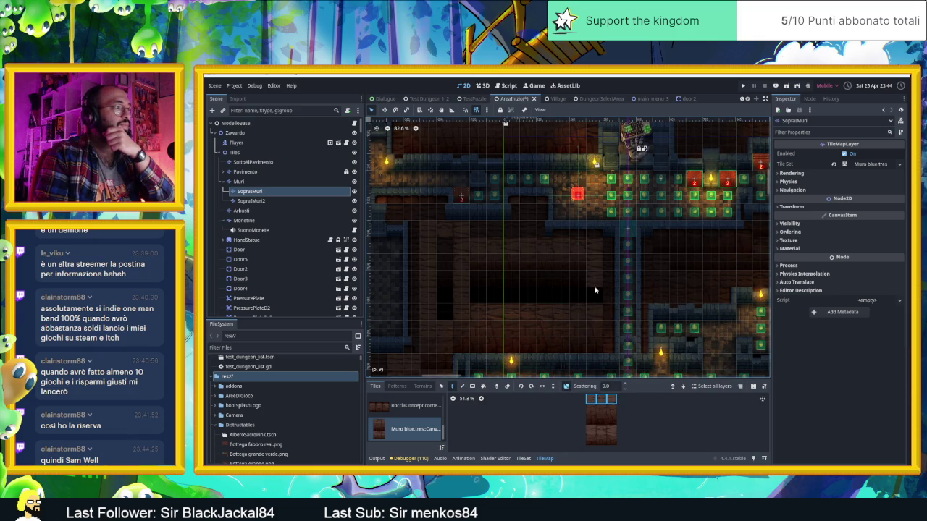
{"action": "scroll", "coordinate": [641, 311], "scroll_direction": "down", "scroll_amount": 3}
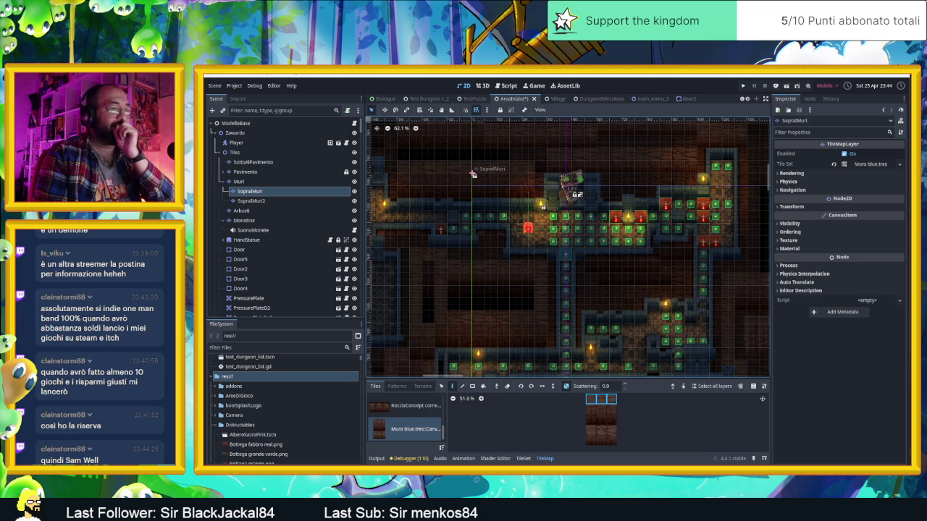
{"action": "key", "text": "alt+Tab"}
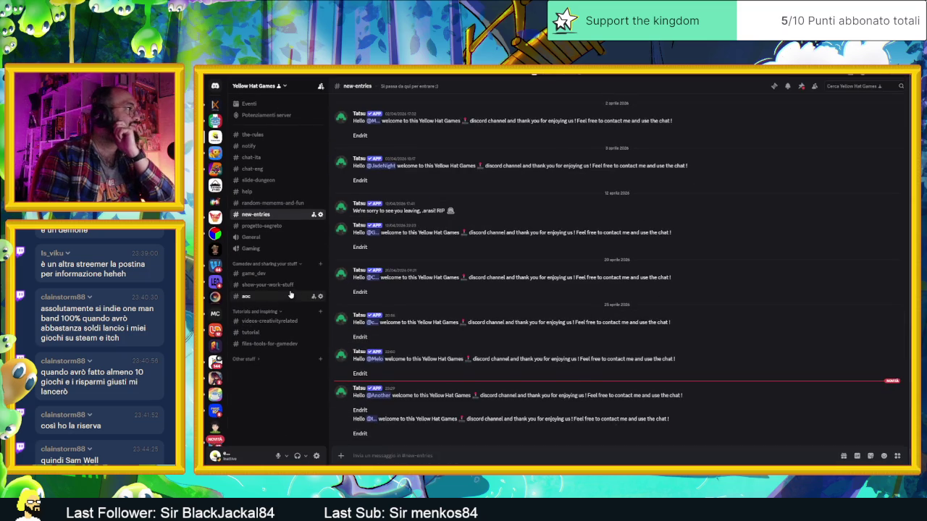
Browse the show-your-work-stuff, game_dev, videos, tutorial and files-tools-for-gamedev channels.
{"action": "left_click", "coordinate": [290, 285]}
{"action": "left_click", "coordinate": [283, 274]}
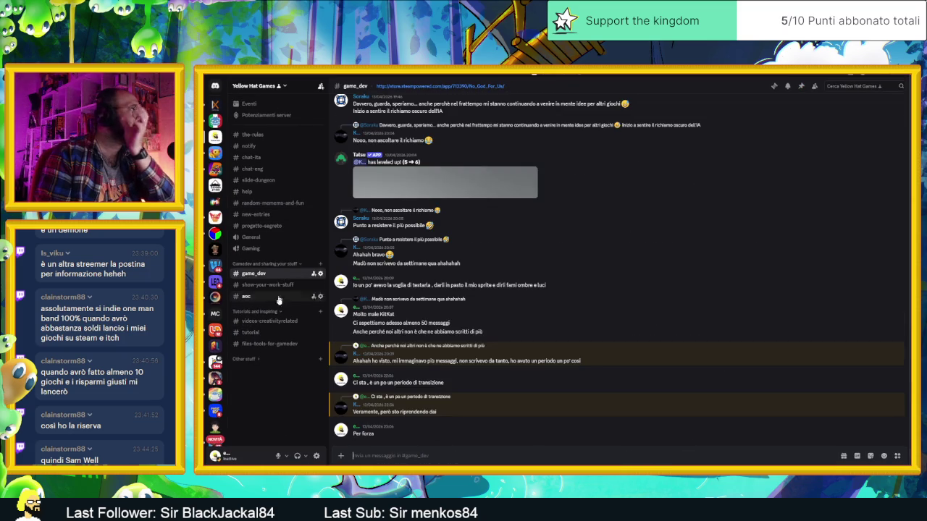
{"action": "left_click", "coordinate": [276, 321]}
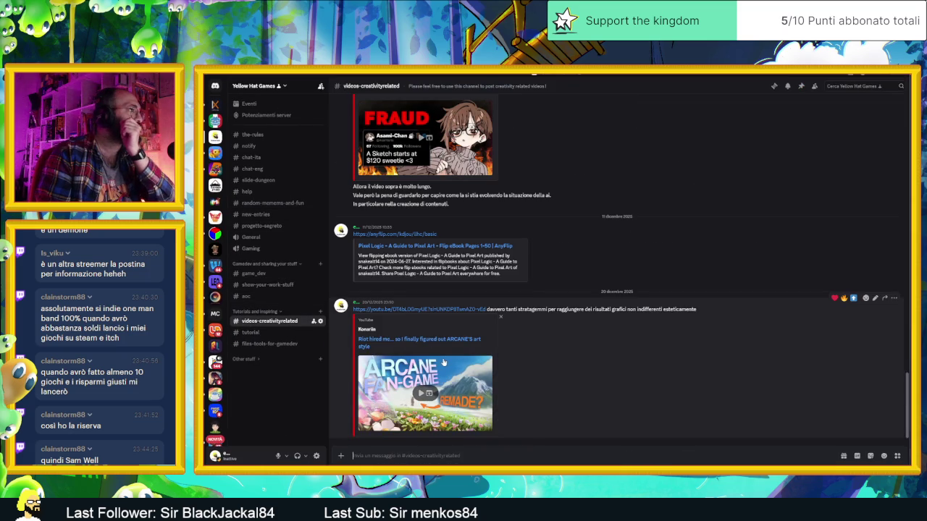
{"action": "left_click", "coordinate": [295, 333]}
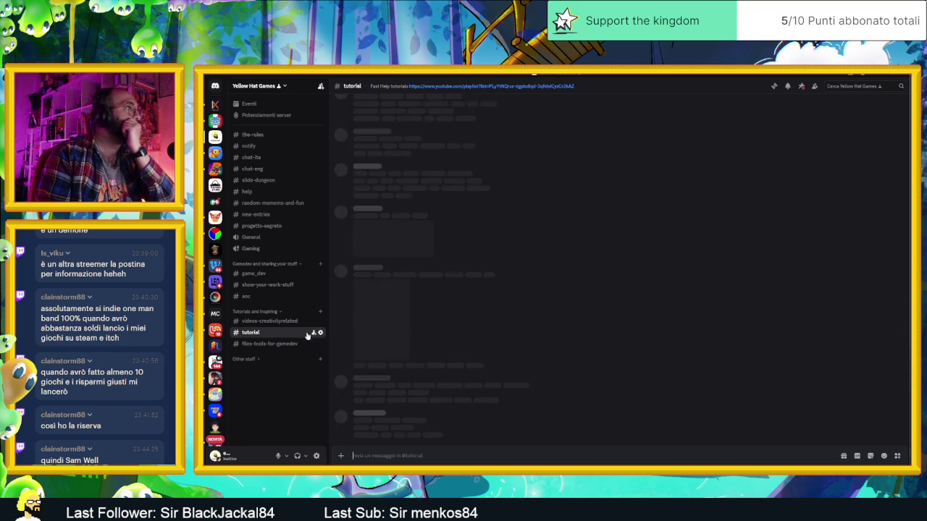
{"action": "scroll", "coordinate": [455, 334], "scroll_direction": "up", "scroll_amount": 10}
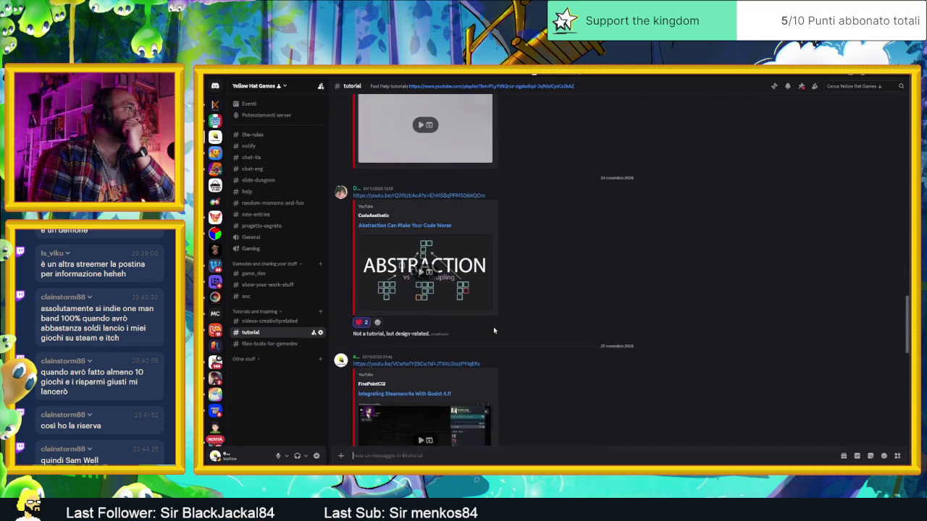
{"action": "left_click", "coordinate": [292, 345]}
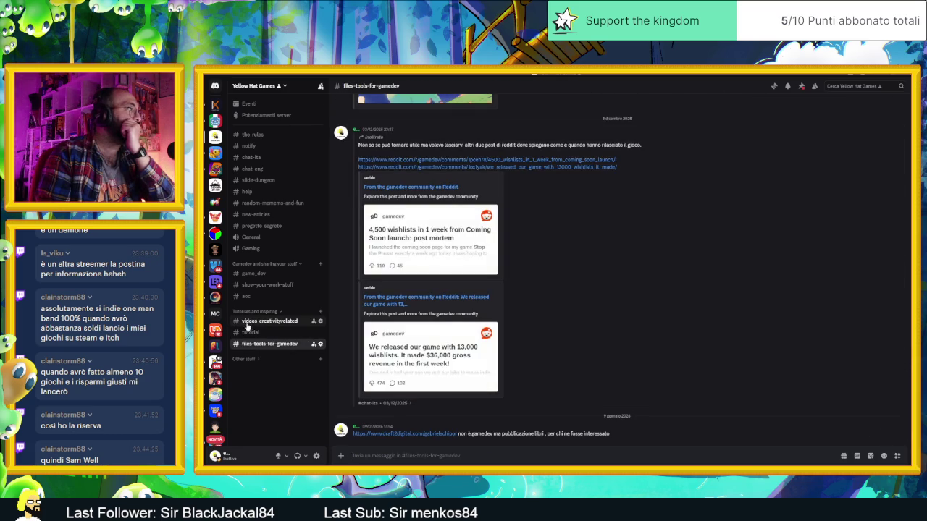
Scroll through the posts in #videos-creativityrelated.
{"action": "left_click", "coordinate": [300, 321]}
{"action": "scroll", "coordinate": [492, 303], "scroll_direction": "up", "scroll_amount": 10}
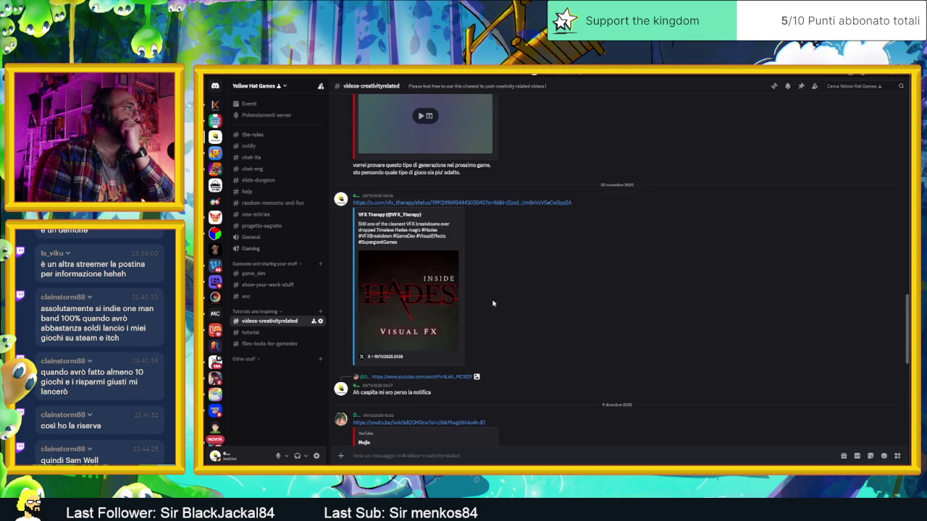
{"action": "scroll", "coordinate": [493, 303], "scroll_direction": "up", "scroll_amount": 10}
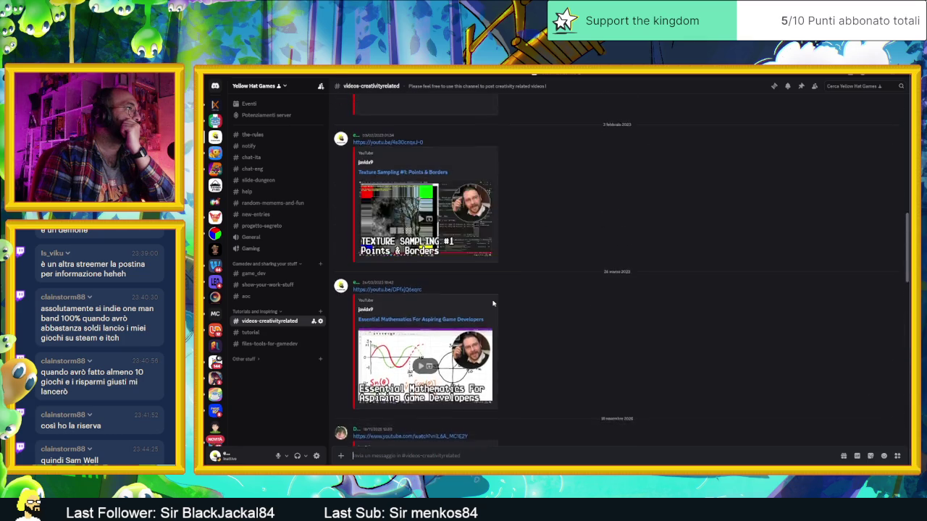
{"action": "scroll", "coordinate": [493, 303], "scroll_direction": "up", "scroll_amount": 3}
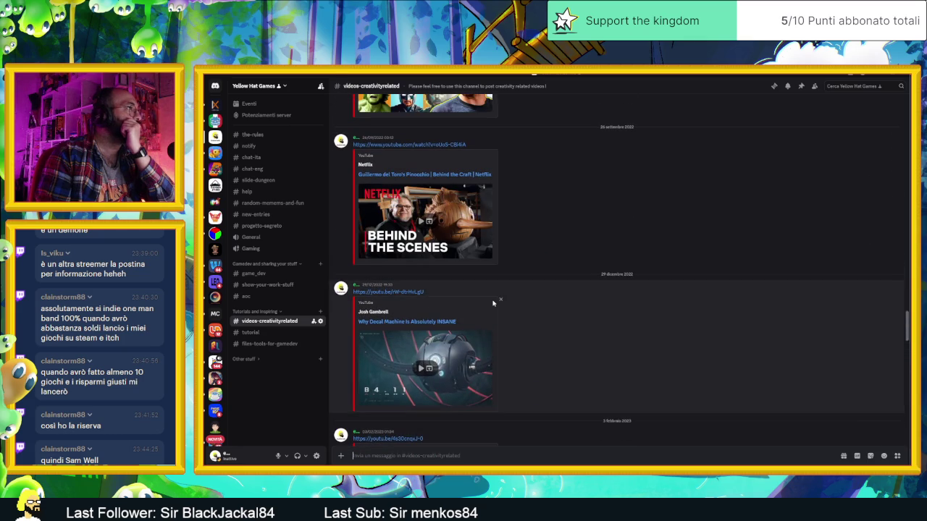
{"action": "scroll", "coordinate": [493, 304], "scroll_direction": "up", "scroll_amount": 2}
{"action": "scroll", "coordinate": [492, 303], "scroll_direction": "up", "scroll_amount": 5}
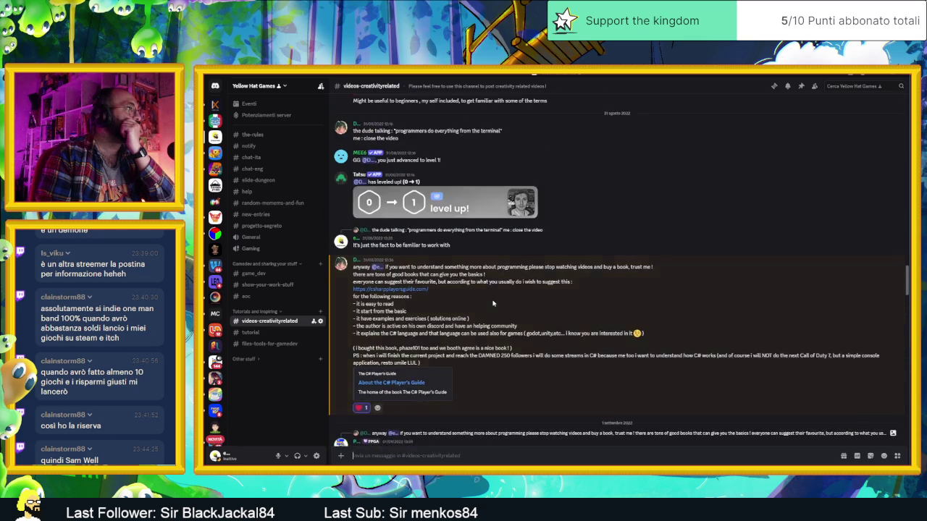
{"action": "scroll", "coordinate": [492, 303], "scroll_direction": "up", "scroll_amount": 6}
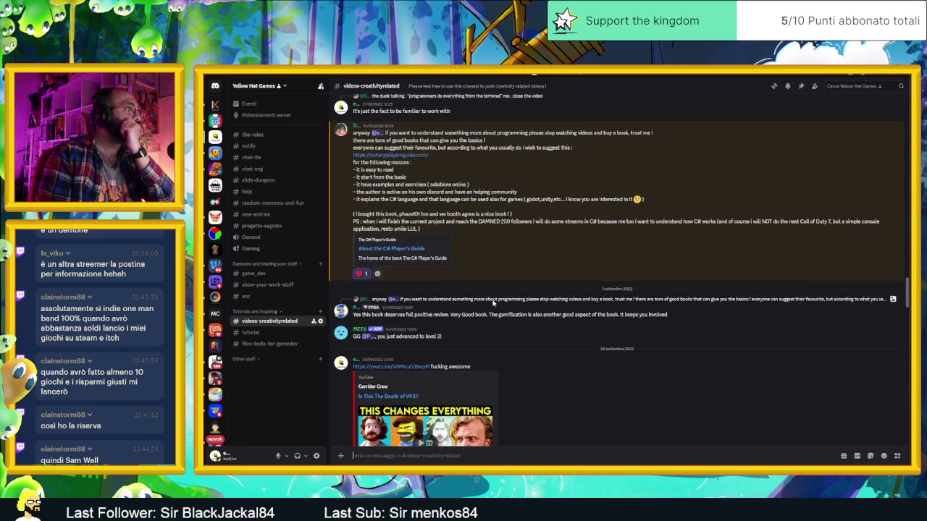
{"action": "scroll", "coordinate": [493, 304], "scroll_direction": "up", "scroll_amount": 5}
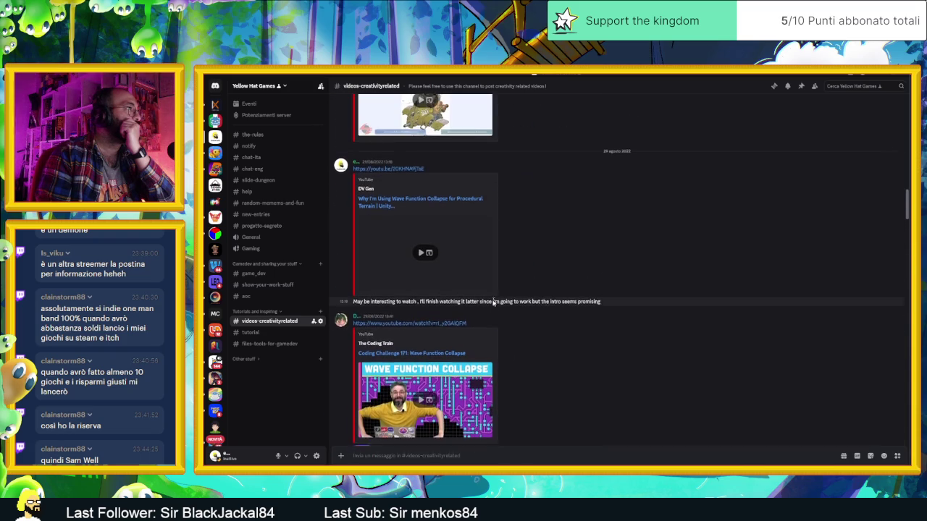
{"action": "scroll", "coordinate": [500, 308], "scroll_direction": "down", "scroll_amount": 15}
{"action": "scroll", "coordinate": [507, 314], "scroll_direction": "down", "scroll_amount": 10}
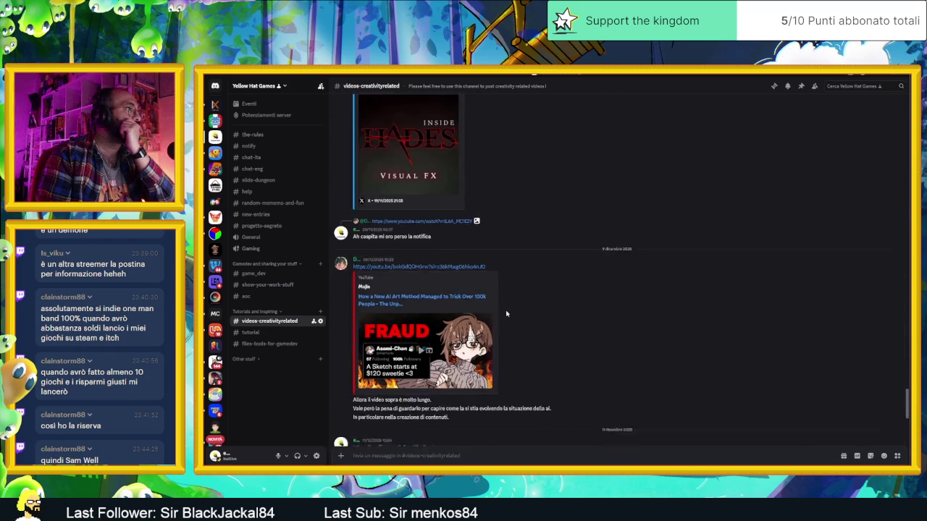
{"action": "scroll", "coordinate": [506, 313], "scroll_direction": "down", "scroll_amount": 5}
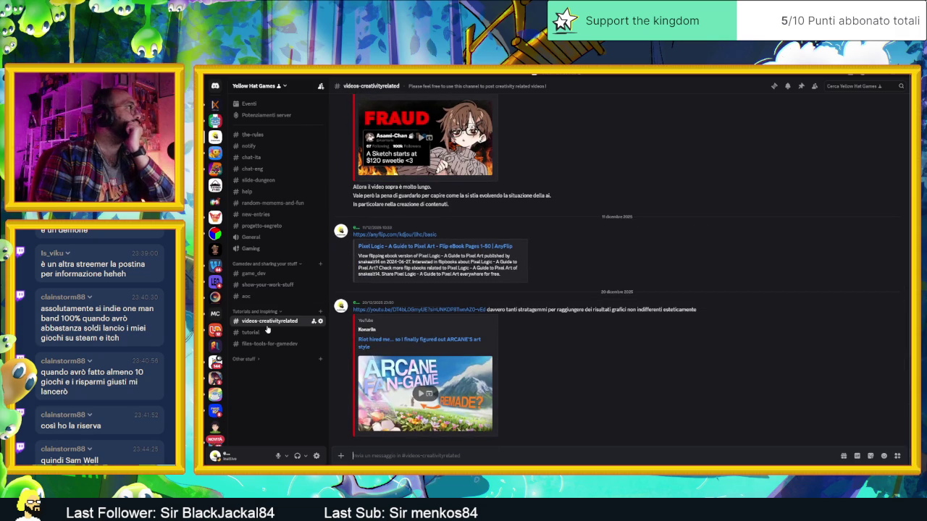
Scroll the #tutorial channel's video links, then return to the Godot editor.
{"action": "left_click", "coordinate": [267, 332]}
{"action": "scroll", "coordinate": [605, 307], "scroll_direction": "down", "scroll_amount": 5}
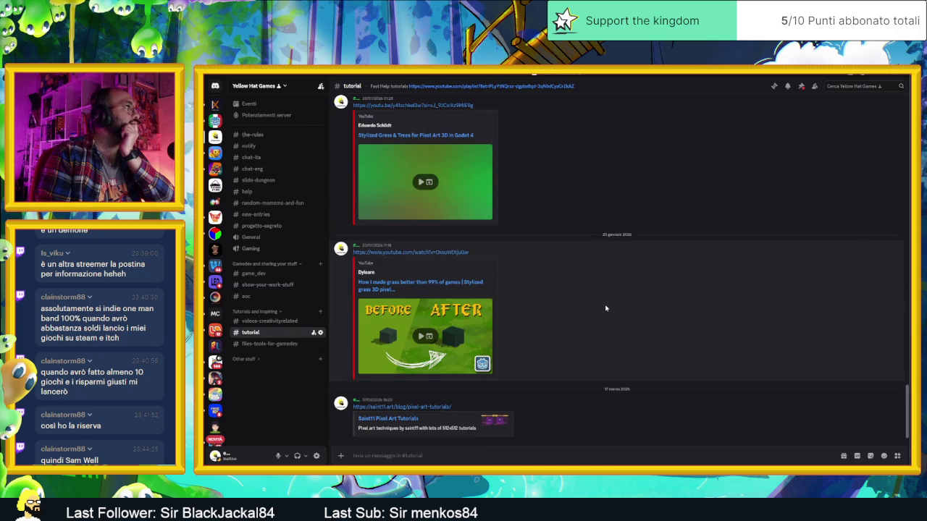
{"action": "scroll", "coordinate": [606, 308], "scroll_direction": "up", "scroll_amount": 10}
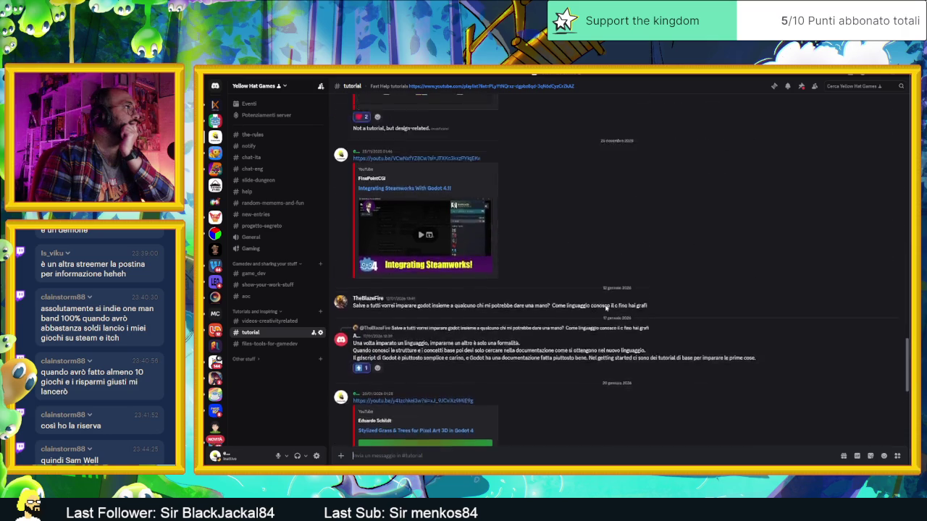
{"action": "scroll", "coordinate": [606, 309], "scroll_direction": "up", "scroll_amount": 10}
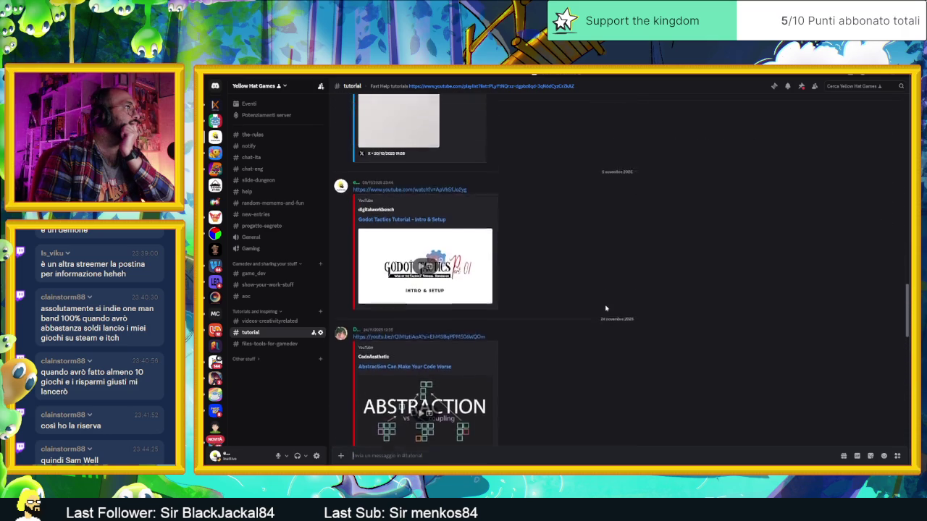
{"action": "scroll", "coordinate": [606, 309], "scroll_direction": "up", "scroll_amount": 10}
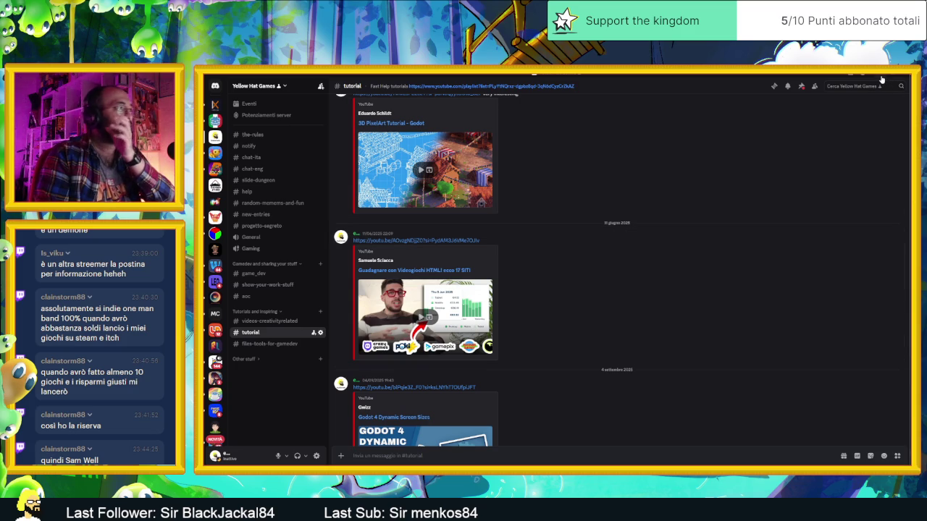
{"action": "left_click", "coordinate": [881, 76]}
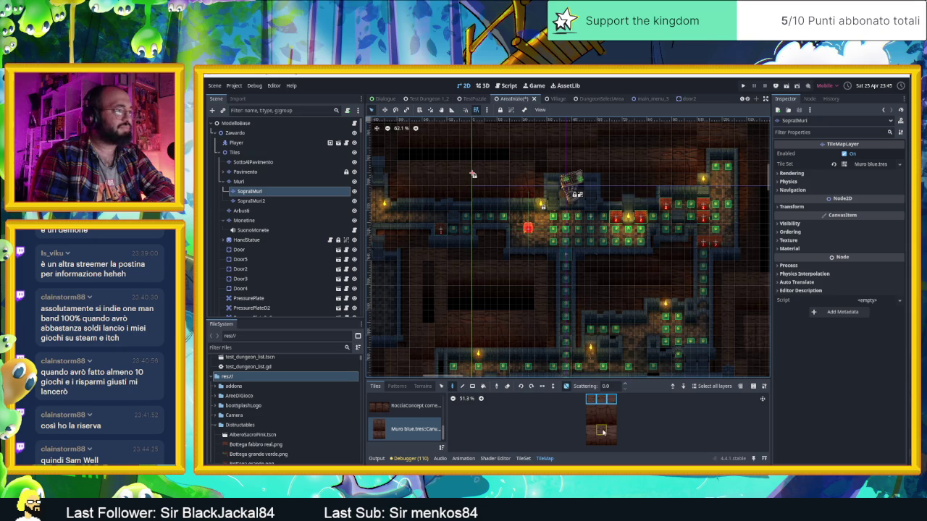
{"action": "left_click_drag", "start_coordinate": [612, 440], "coordinate": [589, 428]}
{"action": "left_click", "coordinate": [566, 386]}
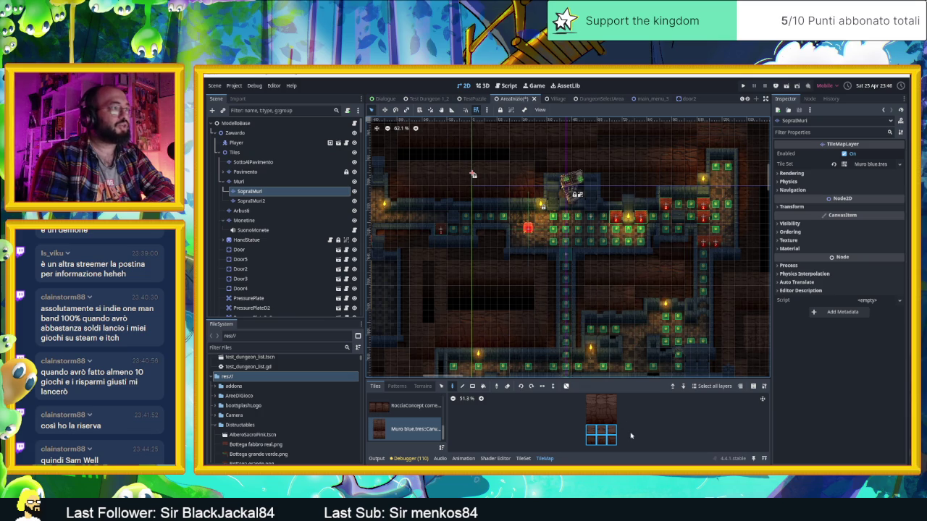
{"action": "left_click", "coordinate": [593, 403]}
{"action": "left_click_drag", "start_coordinate": [612, 404], "coordinate": [613, 403]}
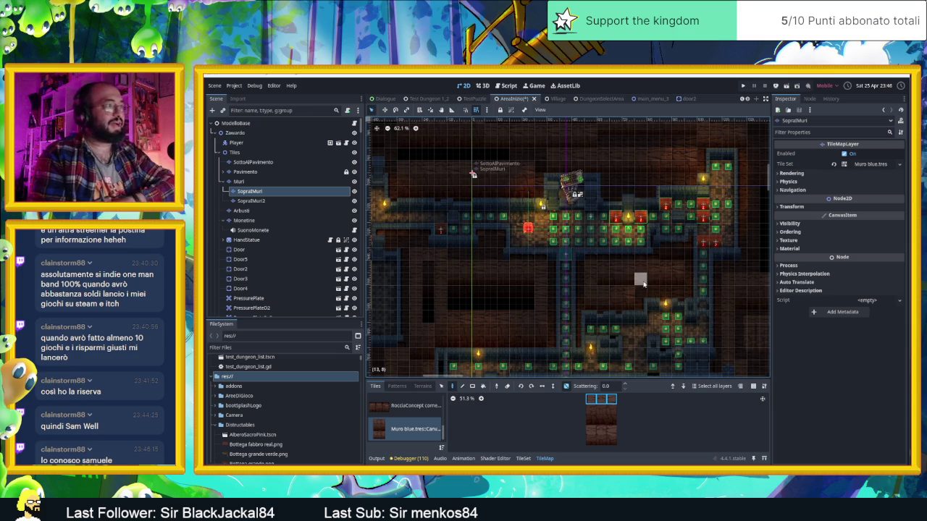
{"action": "scroll", "coordinate": [522, 319], "scroll_direction": "down", "scroll_amount": 1}
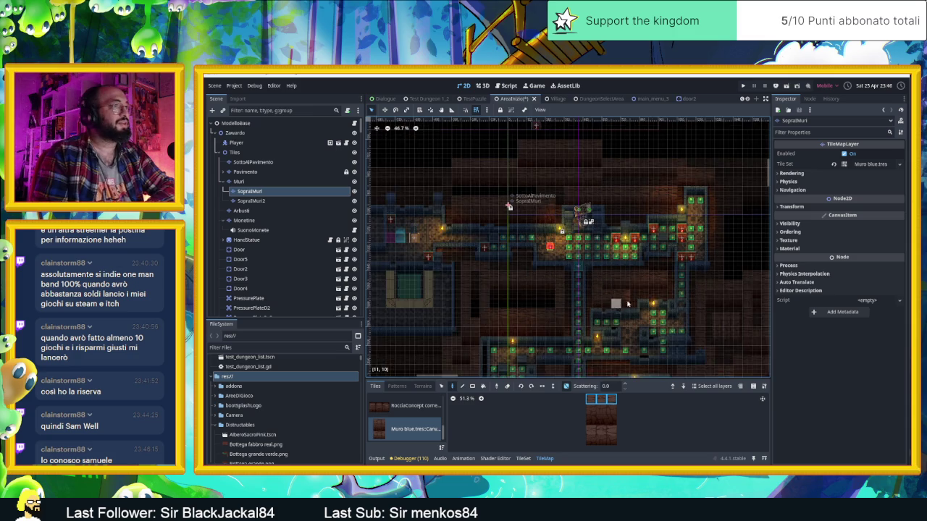
With random placement off, stamp an upper block of wall tiles onto the map.
{"action": "scroll", "coordinate": [565, 355], "scroll_direction": "down", "scroll_amount": 1}
{"action": "left_click", "coordinate": [594, 431]}
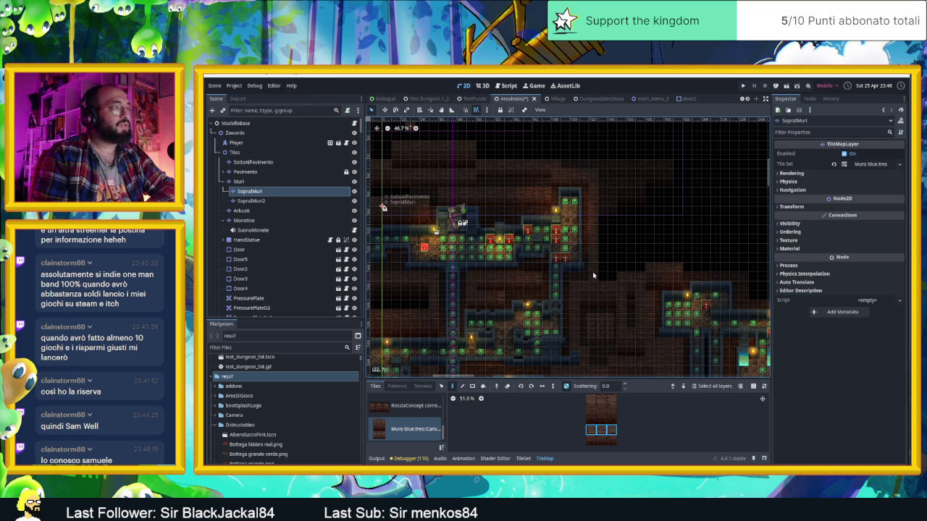
{"action": "left_click_drag", "start_coordinate": [637, 227], "coordinate": [689, 226]}
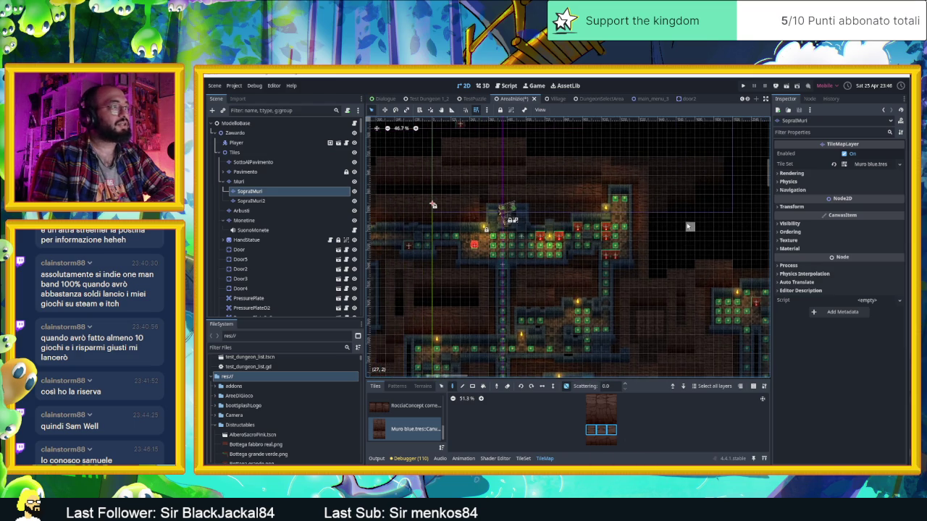
{"action": "scroll", "coordinate": [604, 219], "scroll_direction": "down", "scroll_amount": 4}
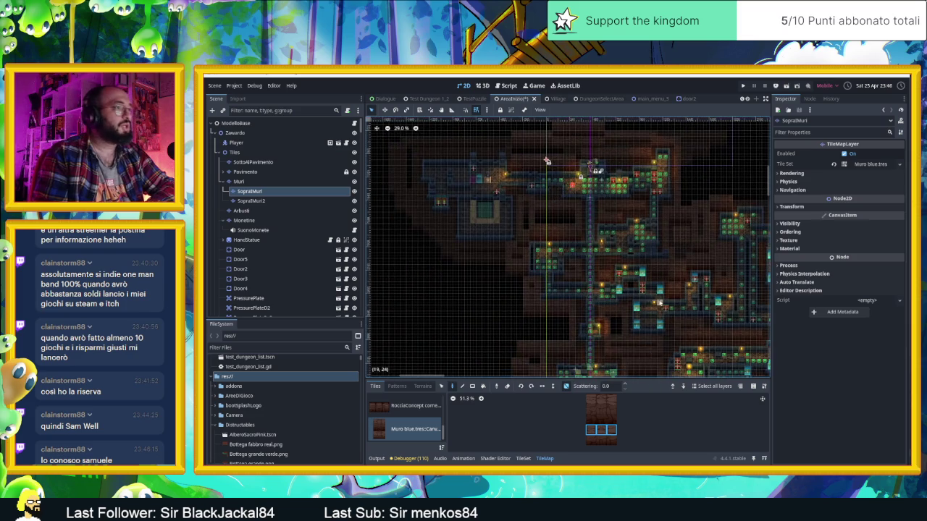
{"action": "scroll", "coordinate": [598, 223], "scroll_direction": "up", "scroll_amount": 2}
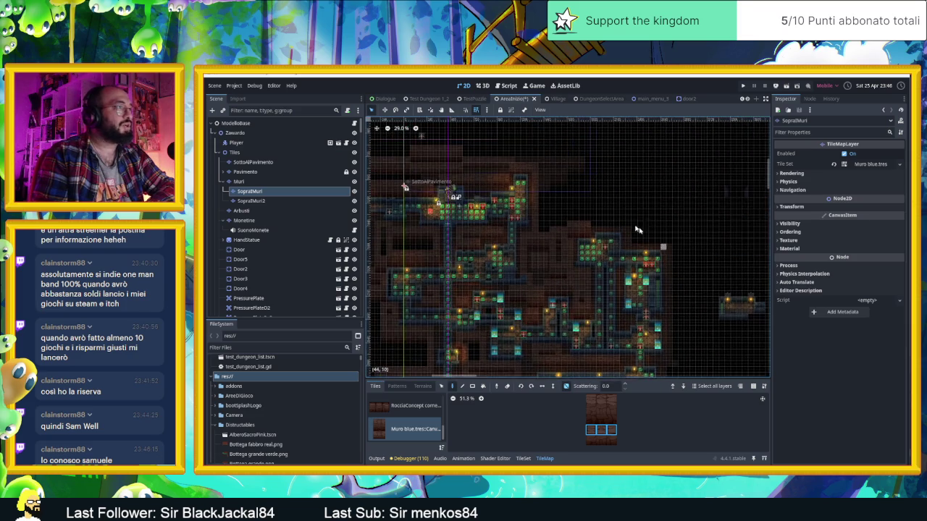
{"action": "scroll", "coordinate": [590, 221], "scroll_direction": "up", "scroll_amount": 4}
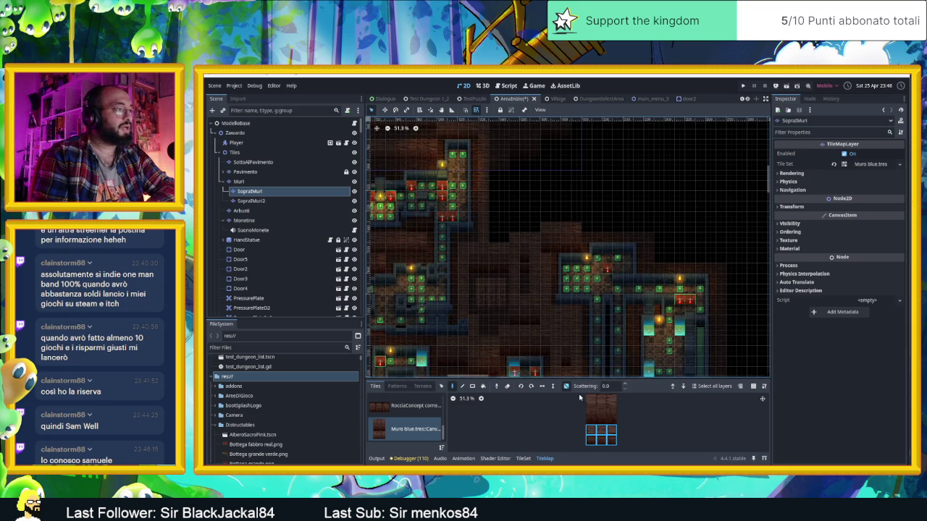
{"action": "left_click", "coordinate": [567, 386]}
{"action": "left_click", "coordinate": [596, 418]}
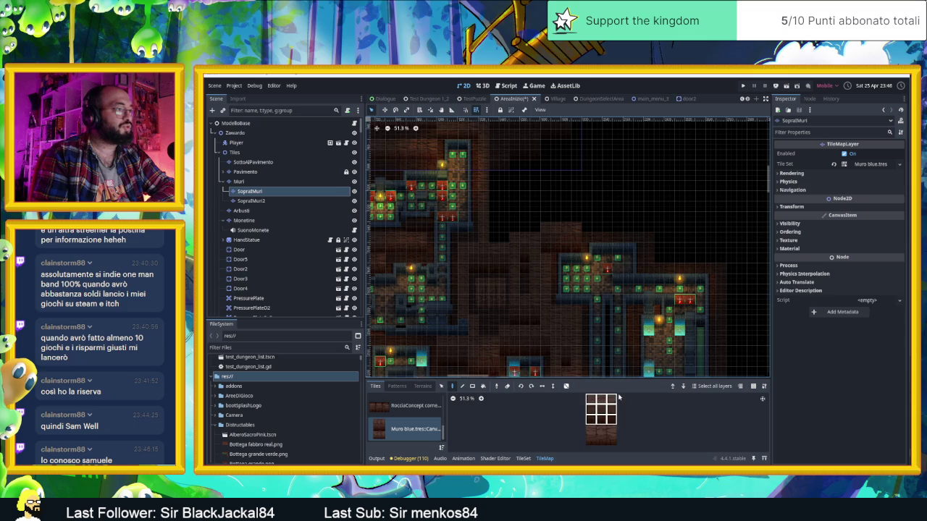
{"action": "left_click", "coordinate": [596, 219]}
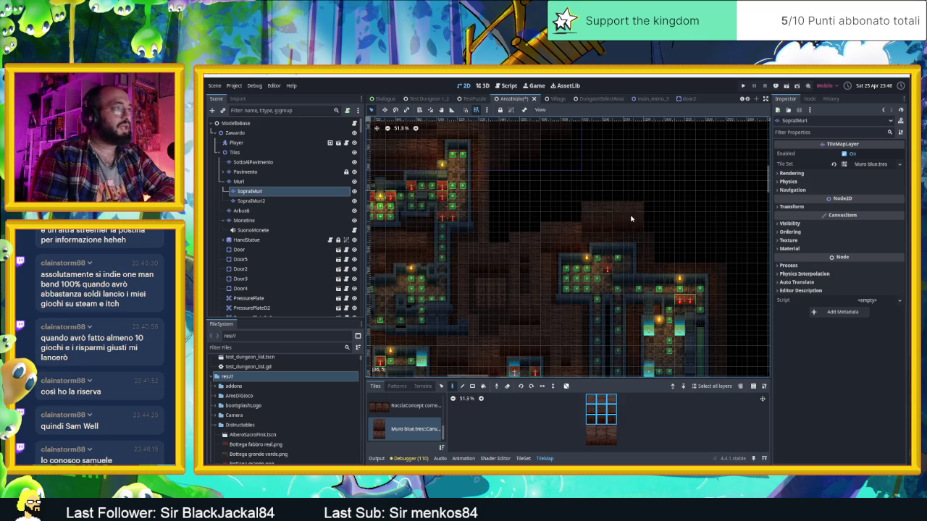
Try lower wall-tile selections, a row of three and a 2x3 block, toggling random scattering.
{"action": "left_click", "coordinate": [590, 441]}
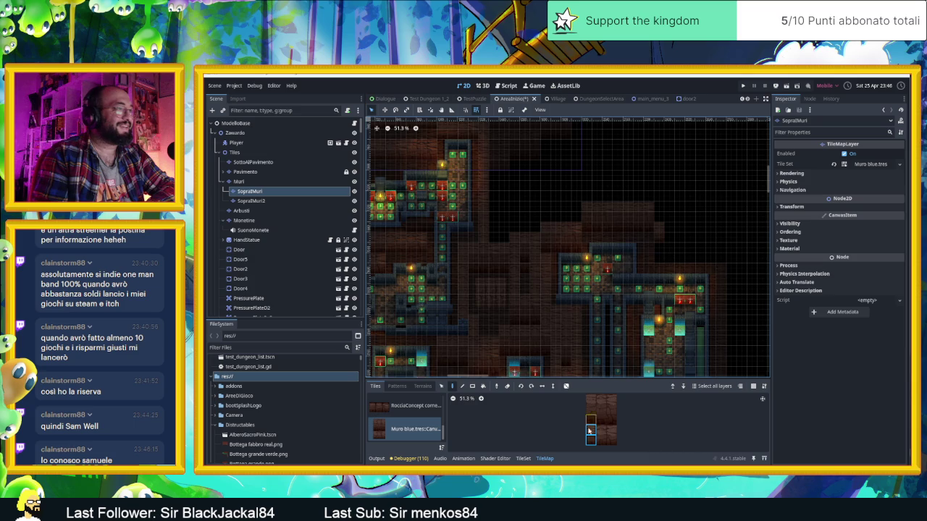
{"action": "left_click_drag", "start_coordinate": [590, 435], "coordinate": [613, 431]}
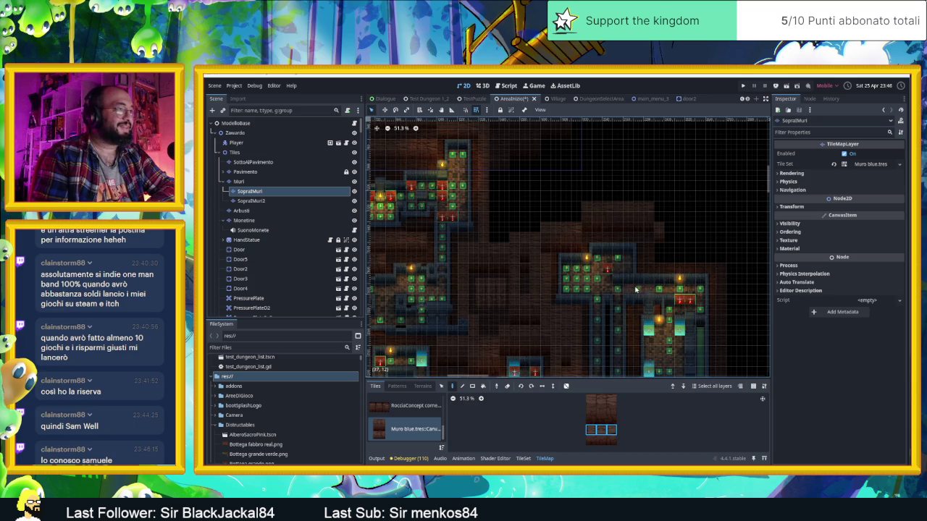
{"action": "left_click", "coordinate": [567, 386]}
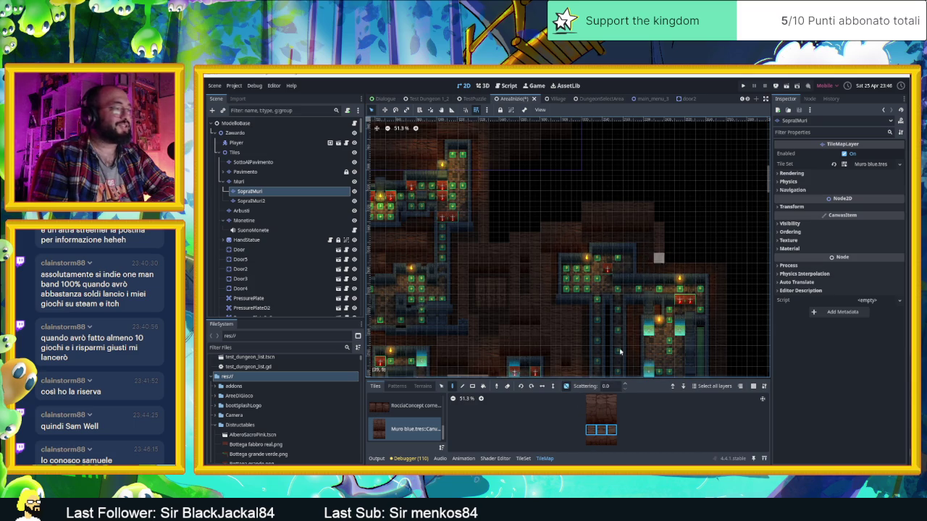
{"action": "left_click", "coordinate": [591, 442]}
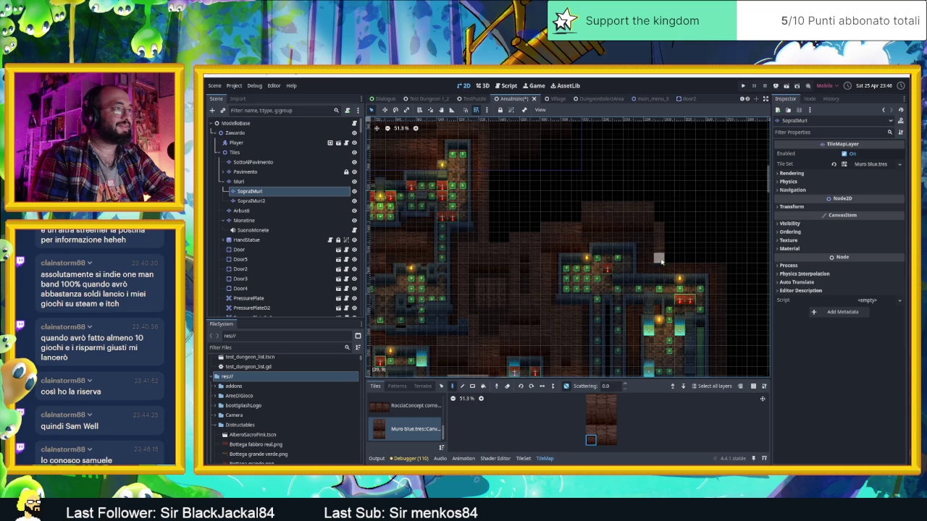
{"action": "left_click_drag", "start_coordinate": [592, 434], "coordinate": [613, 442]}
{"action": "left_click", "coordinate": [566, 386]}
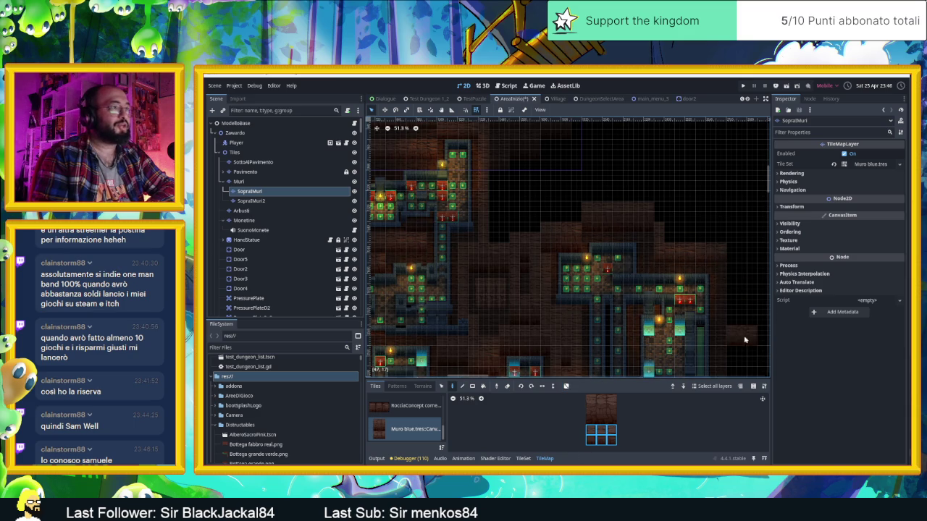
Select the top row of three wall tiles with random scattering turned on.
{"action": "left_click_drag", "start_coordinate": [714, 247], "coordinate": [607, 218]}
{"action": "left_click_drag", "start_coordinate": [588, 400], "coordinate": [612, 400]}
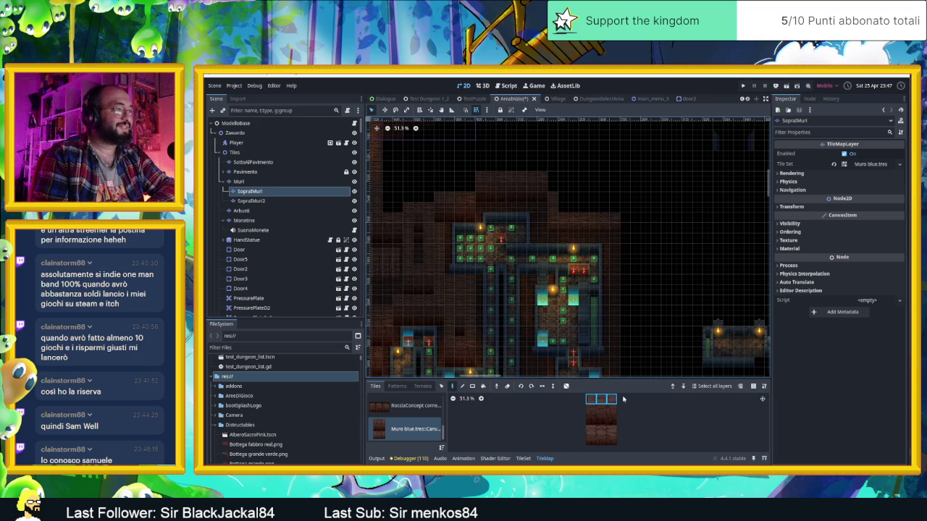
{"action": "left_click", "coordinate": [567, 387]}
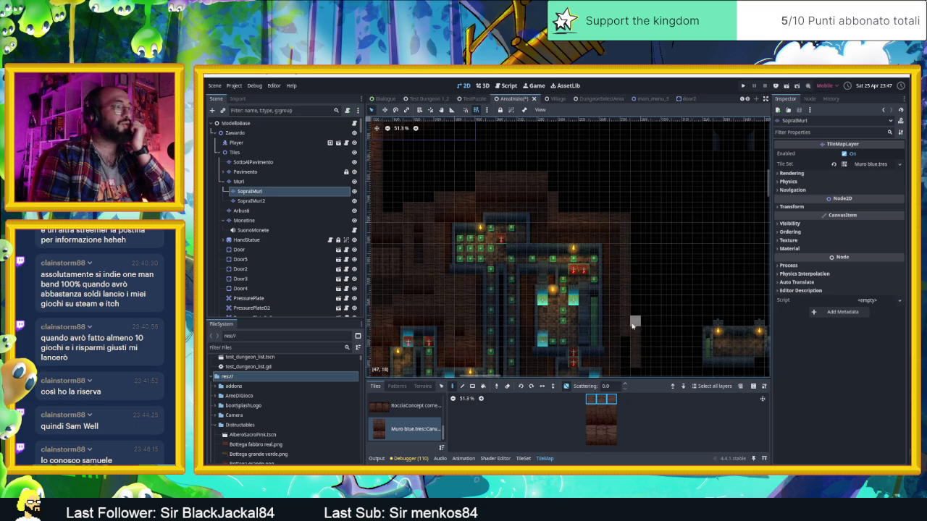
Bring the lower dungeon rooms into view and select the bottom row of three wall tiles.
{"action": "scroll", "coordinate": [637, 307], "scroll_direction": "down", "scroll_amount": 3}
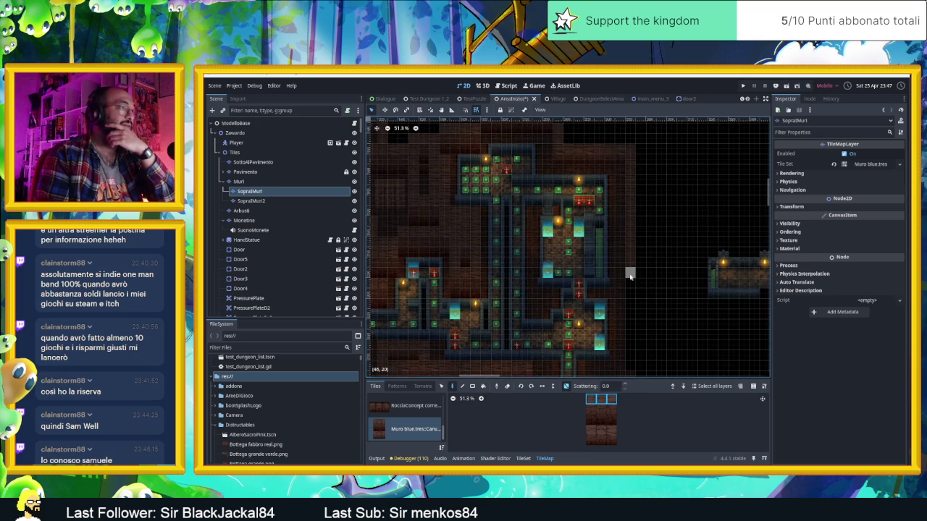
{"action": "left_click_drag", "start_coordinate": [630, 351], "coordinate": [636, 257]}
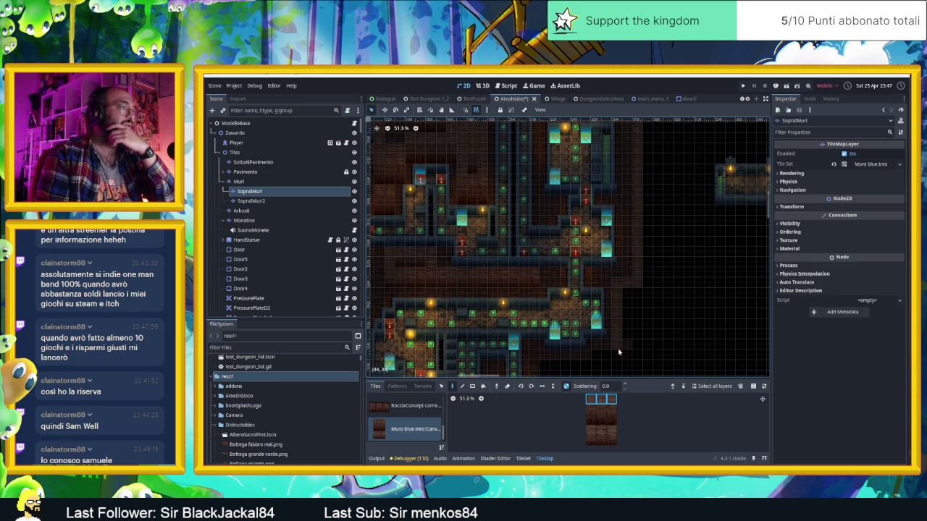
{"action": "left_click_drag", "start_coordinate": [632, 351], "coordinate": [699, 264]}
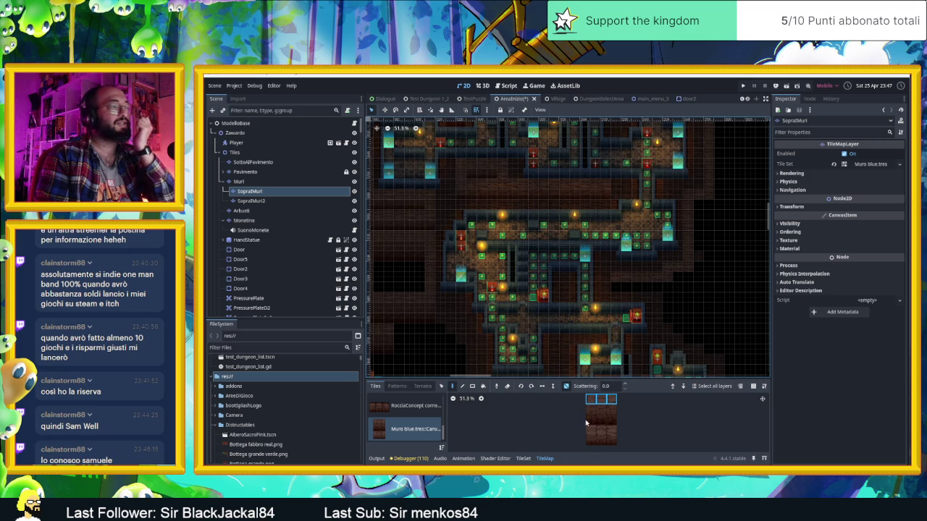
{"action": "left_click_drag", "start_coordinate": [591, 440], "coordinate": [612, 441]}
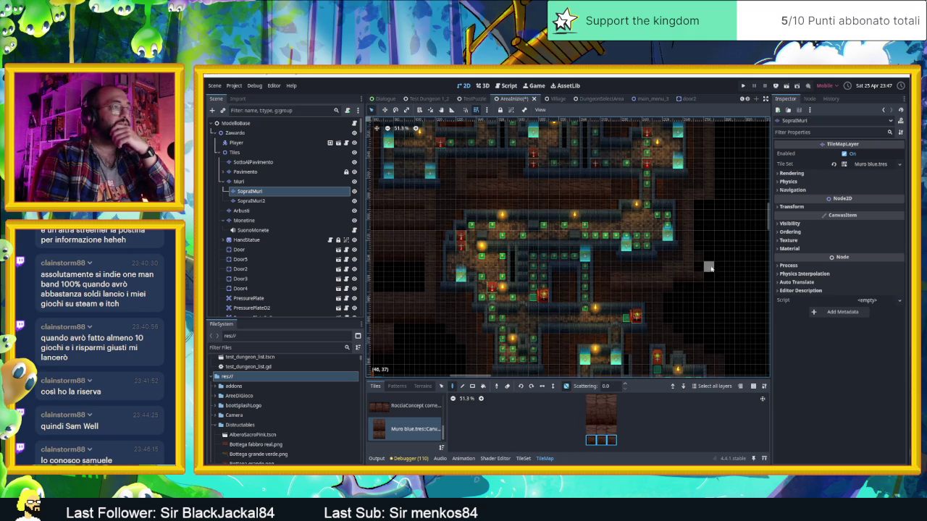
{"action": "scroll", "coordinate": [754, 194], "scroll_direction": "down", "scroll_amount": 1}
{"action": "mouse_move", "coordinate": [753, 194]}
{"action": "left_mouse_down"}
{"action": "mouse_move", "coordinate": [689, 284]}
{"action": "mouse_move", "coordinate": [673, 191]}
{"action": "mouse_move", "coordinate": [685, 321]}
{"action": "mouse_move", "coordinate": [638, 343]}
{"action": "mouse_move", "coordinate": [683, 307]}
{"action": "mouse_move", "coordinate": [705, 257]}
{"action": "mouse_move", "coordinate": [695, 307]}
{"action": "mouse_move", "coordinate": [699, 275]}
{"action": "mouse_move", "coordinate": [675, 244]}
{"action": "left_mouse_up"}
{"action": "scroll", "coordinate": [638, 343], "scroll_direction": "down", "scroll_amount": 1}
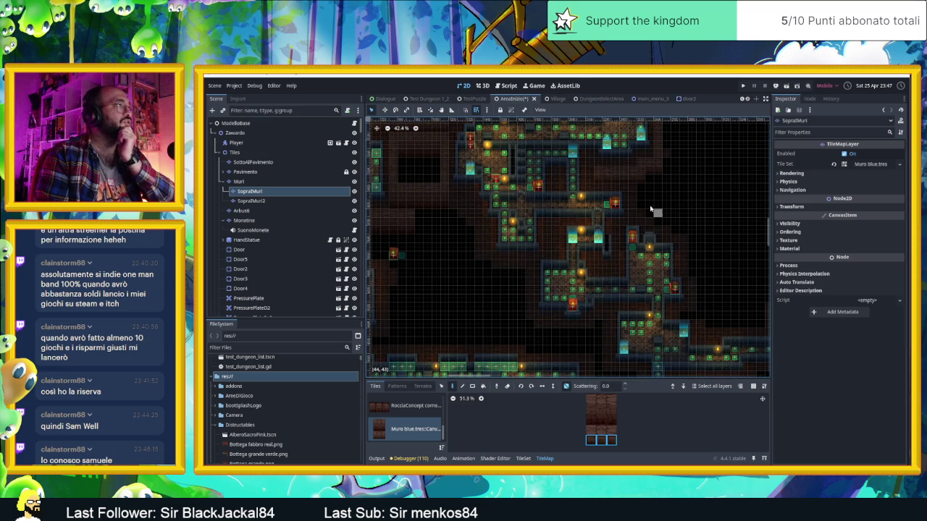
{"action": "scroll", "coordinate": [454, 206], "scroll_direction": "up", "scroll_amount": 3}
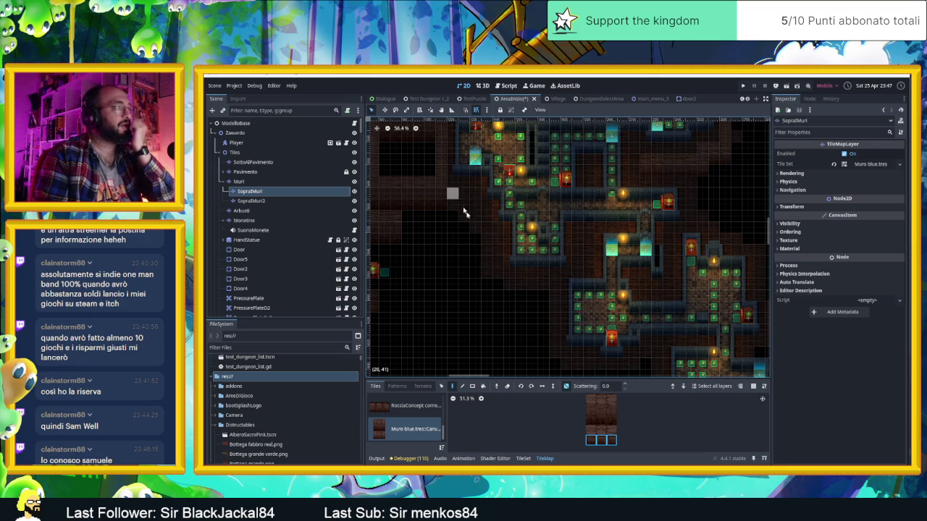
{"action": "left_click_drag", "start_coordinate": [590, 433], "coordinate": [613, 430]}
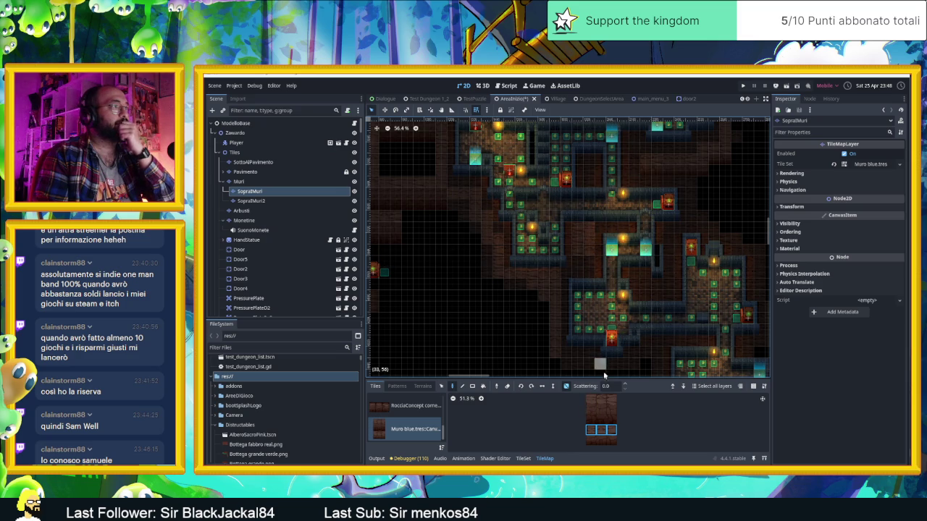
Reselect the bottom three wall tiles, save AreaInizio with Ctrl+S, and select SuonoMonete.
{"action": "left_click_drag", "start_coordinate": [589, 442], "coordinate": [613, 441]}
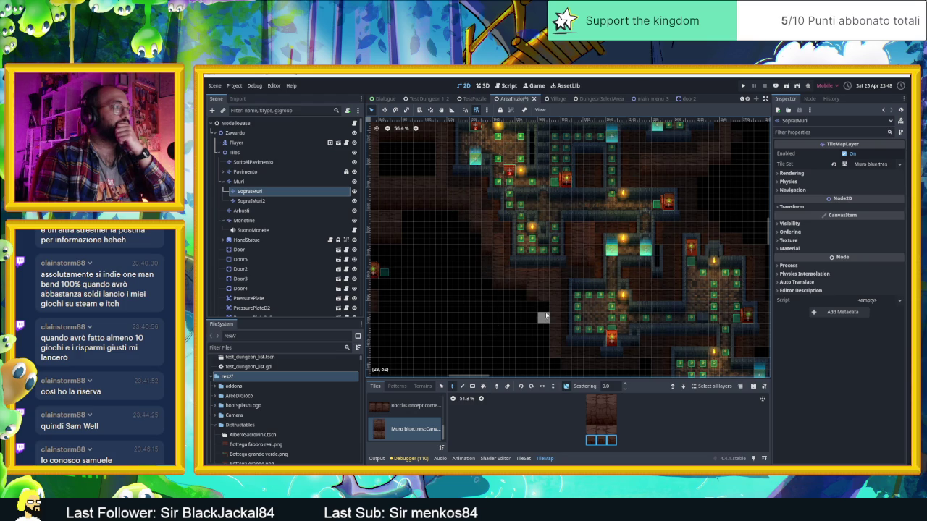
{"action": "left_click_drag", "start_coordinate": [633, 352], "coordinate": [603, 302]}
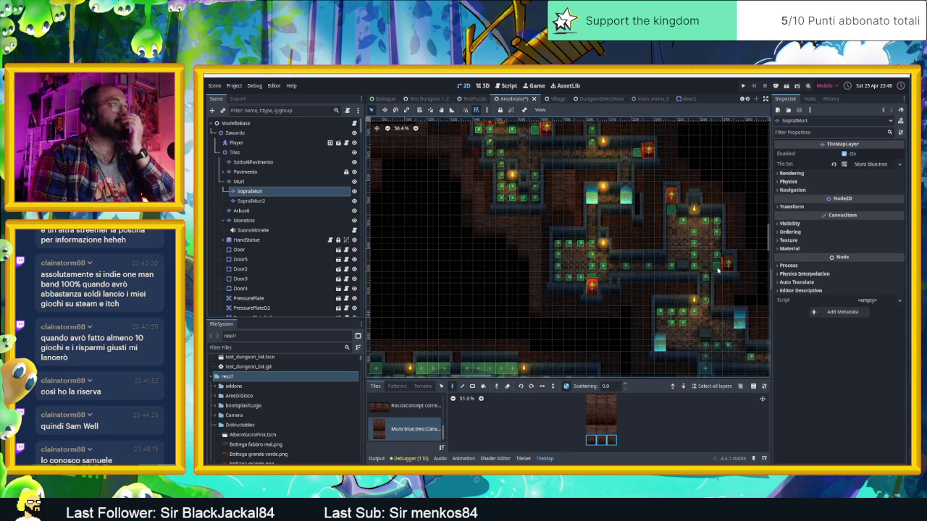
{"action": "key", "text": "ctrl+s"}
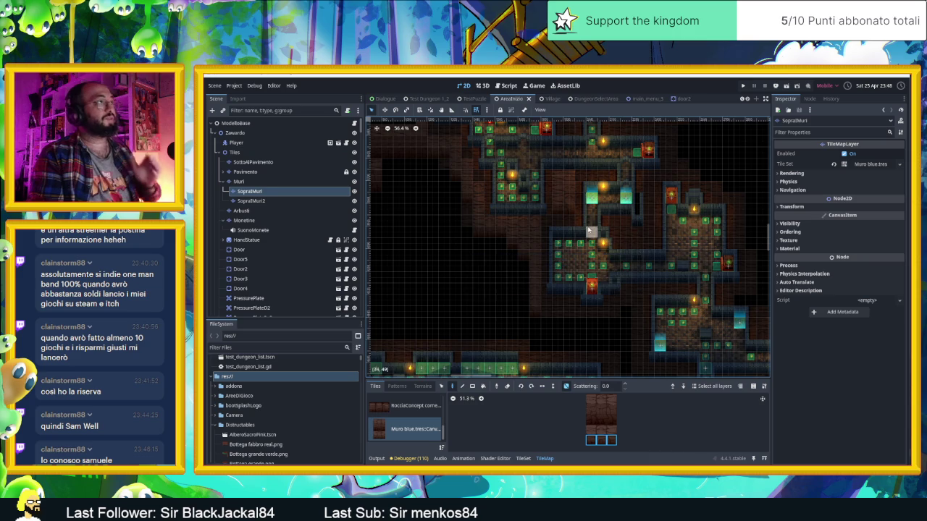
{"action": "left_click", "coordinate": [261, 229]}
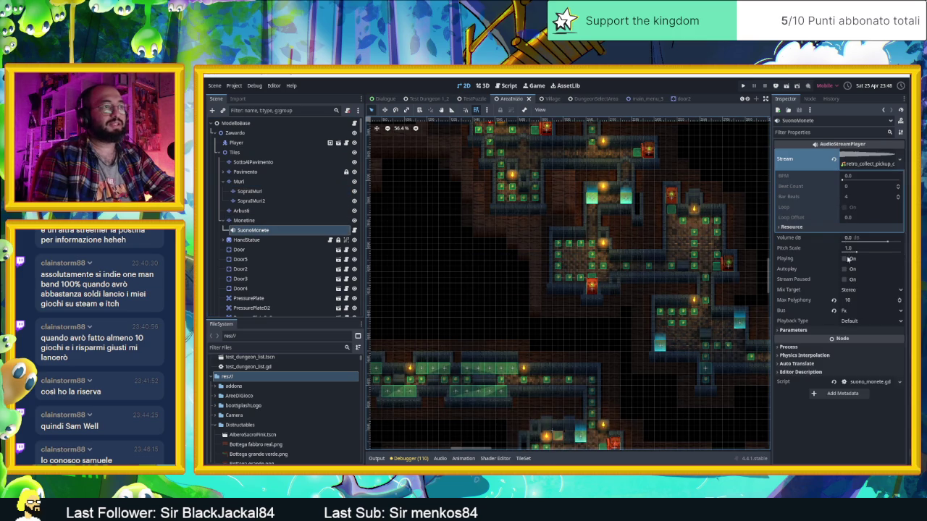
Test-run the dungeon scene, then turn off Autoplay on the SuonoMonete coin sound.
{"action": "left_click", "coordinate": [847, 269]}
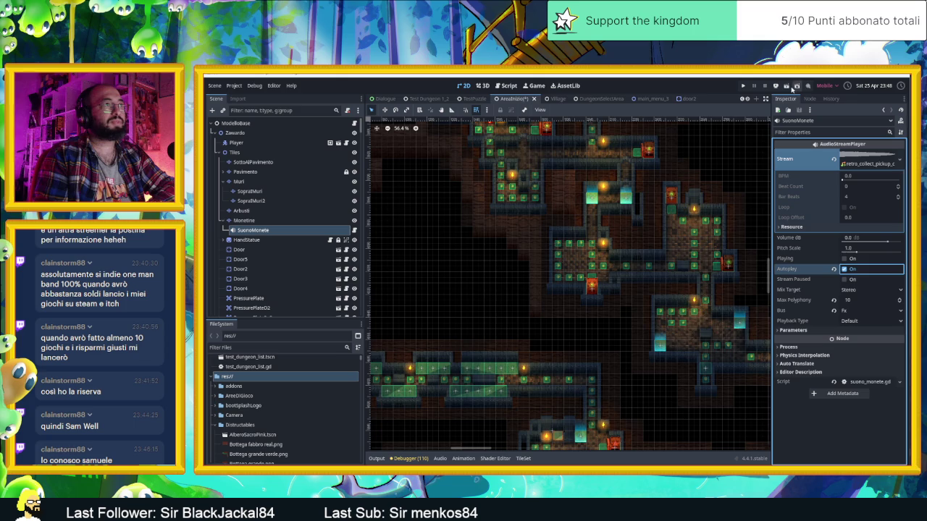
{"action": "left_click", "coordinate": [789, 88]}
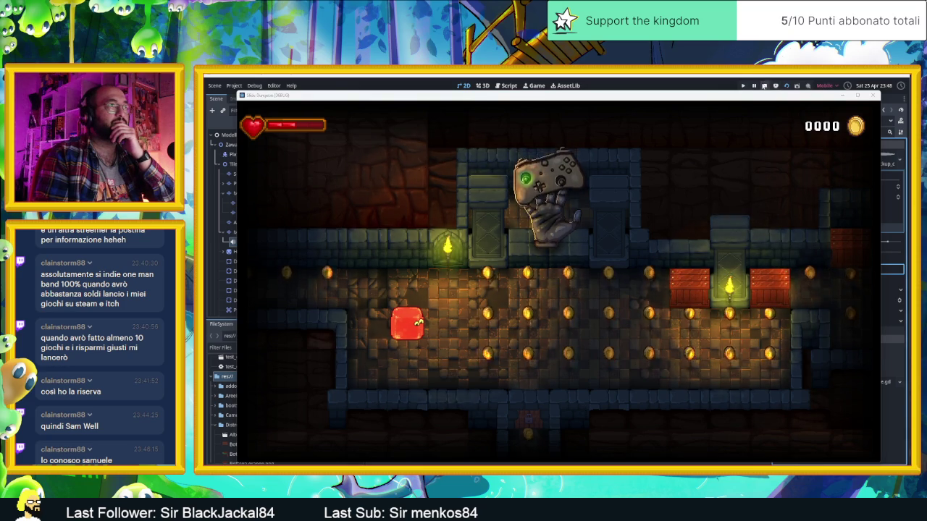
{"action": "key", "text": "F8"}
{"action": "left_click", "coordinate": [844, 269]}
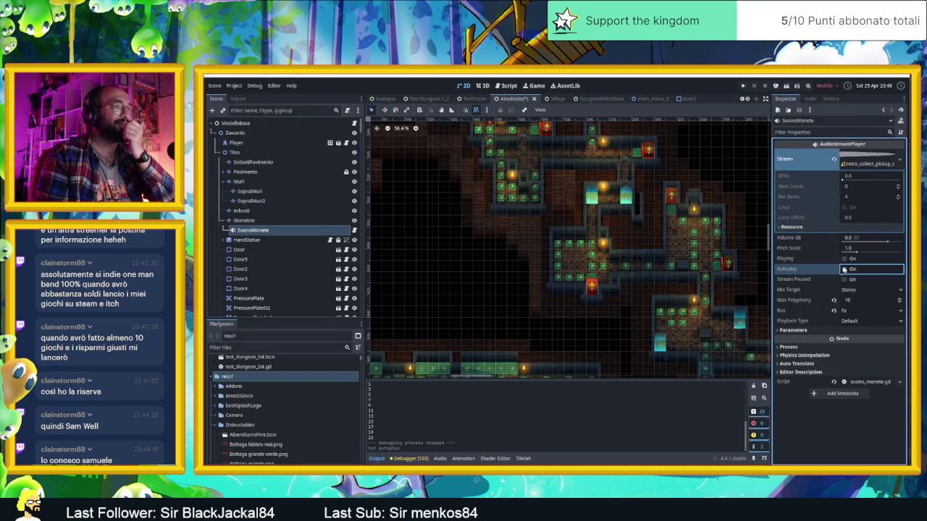
Select the Dungeon1.ogg music player and enable its Autoplay.
{"action": "scroll", "coordinate": [306, 244], "scroll_direction": "down", "scroll_amount": 5}
{"action": "scroll", "coordinate": [306, 243], "scroll_direction": "down", "scroll_amount": 10}
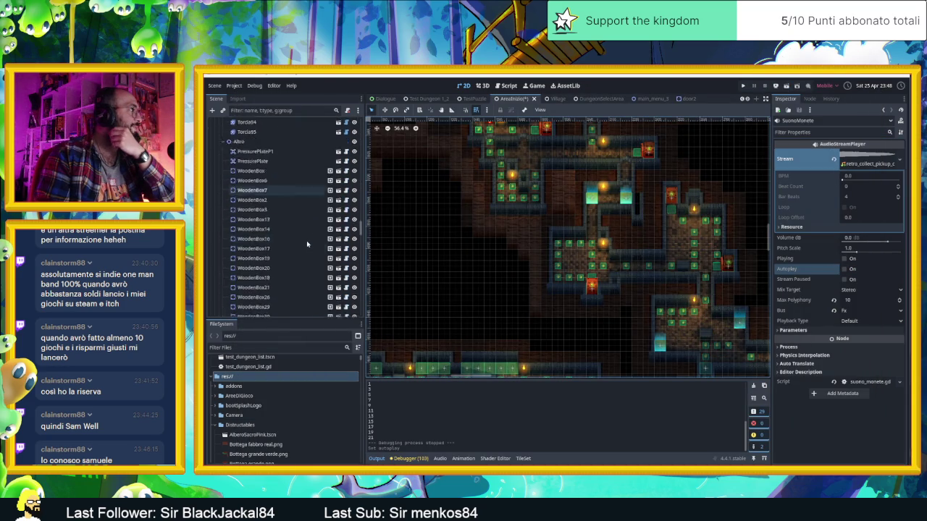
{"action": "left_click", "coordinate": [297, 272]}
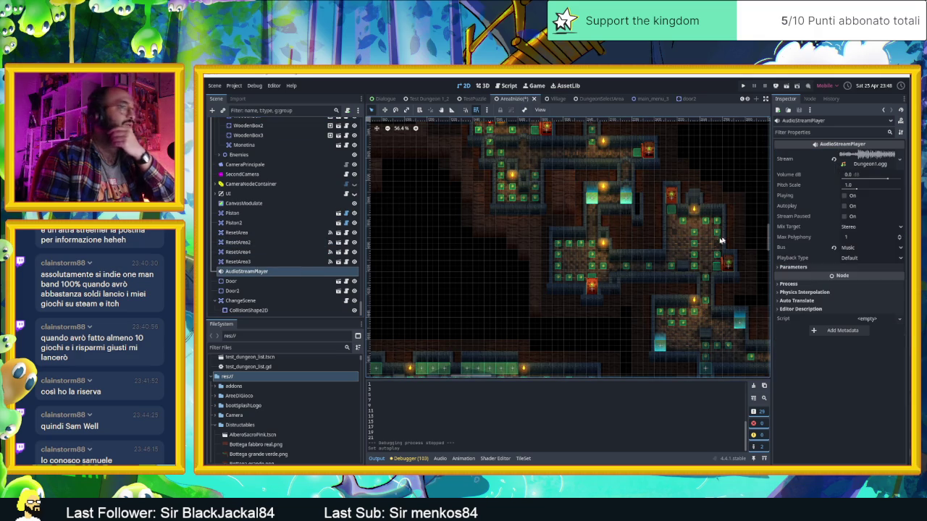
{"action": "left_click", "coordinate": [845, 206]}
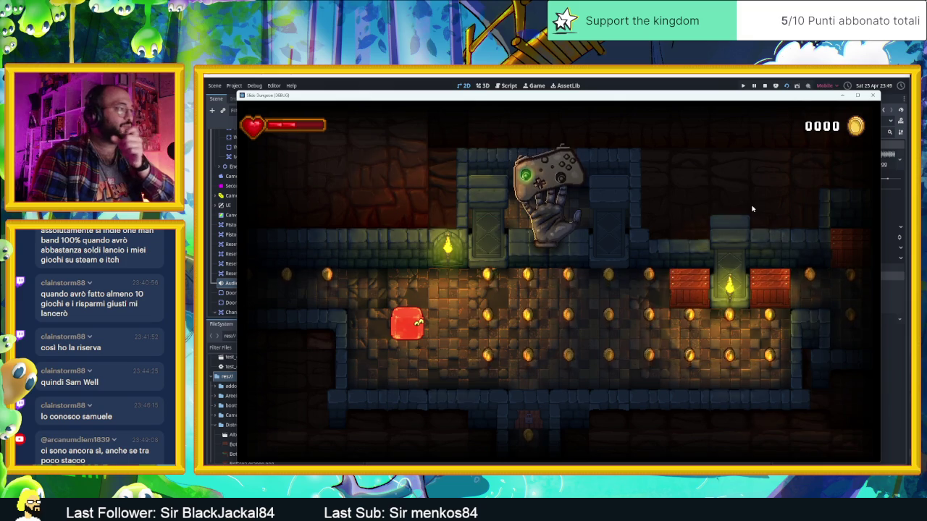
Slide the player through the first dungeon corridors, collecting coins with the arrow keys.
{"action": "key", "text": "Down"}
{"action": "key", "text": "Right"}
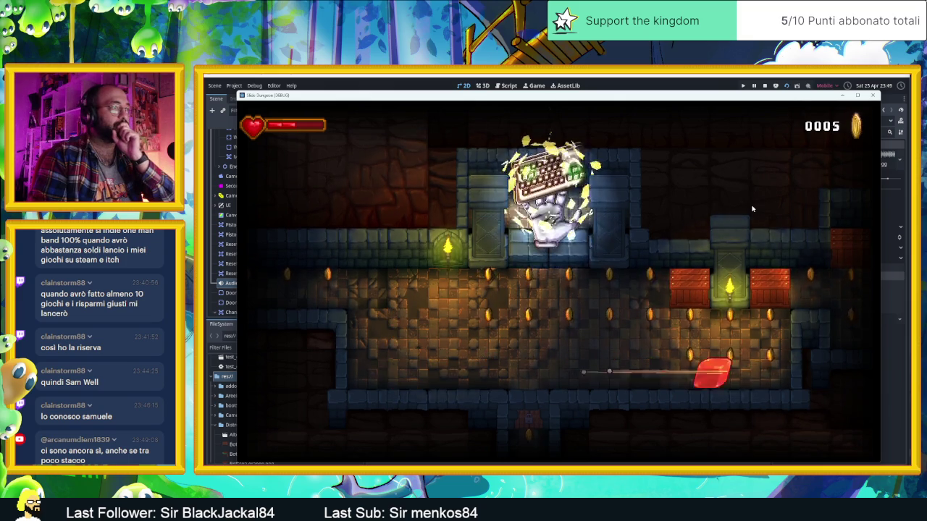
{"action": "key", "text": "Up"}
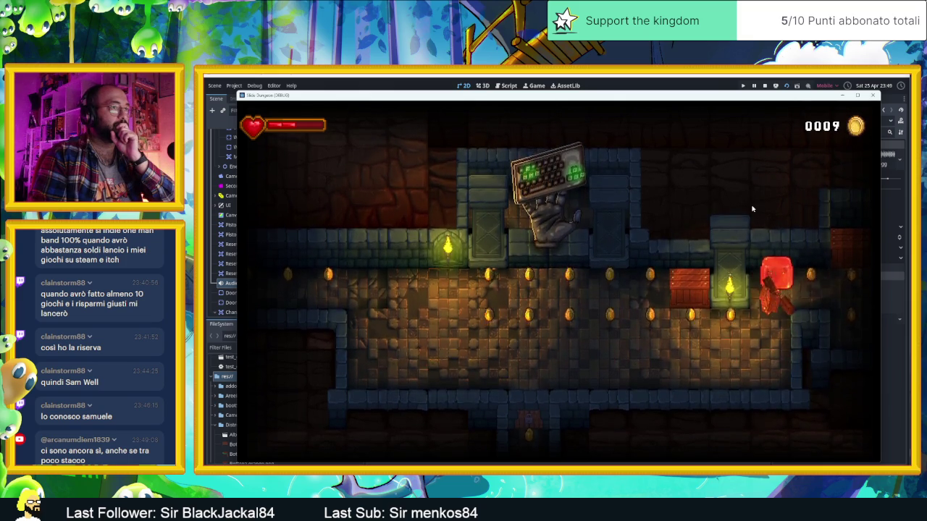
{"action": "key", "text": "Left"}
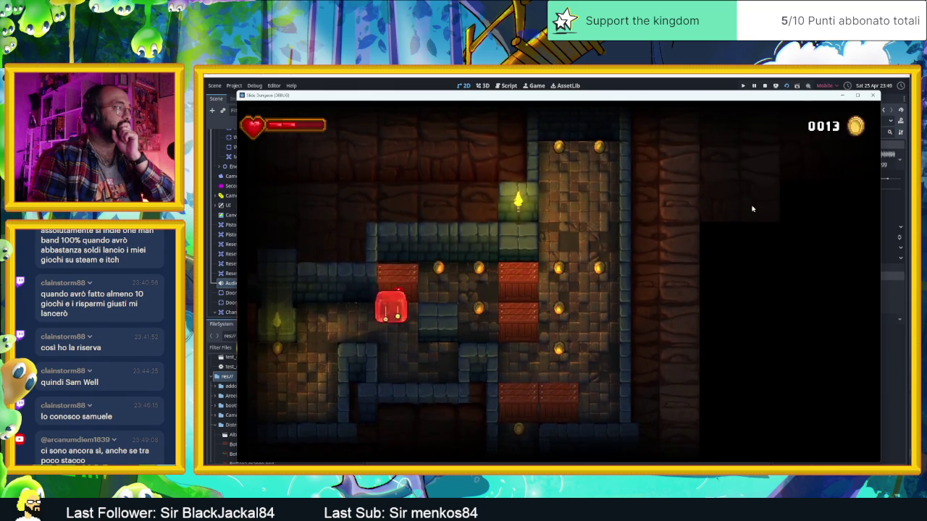
{"action": "key", "text": "Up"}
{"action": "key", "text": "Right"}
{"action": "key", "text": "Up"}
{"action": "key", "text": "Down"}
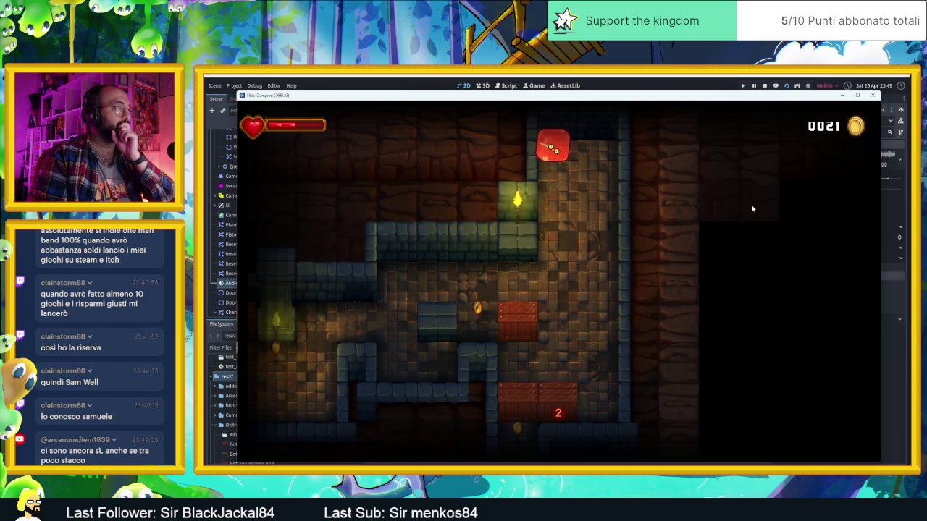
{"action": "key", "text": "Down"}
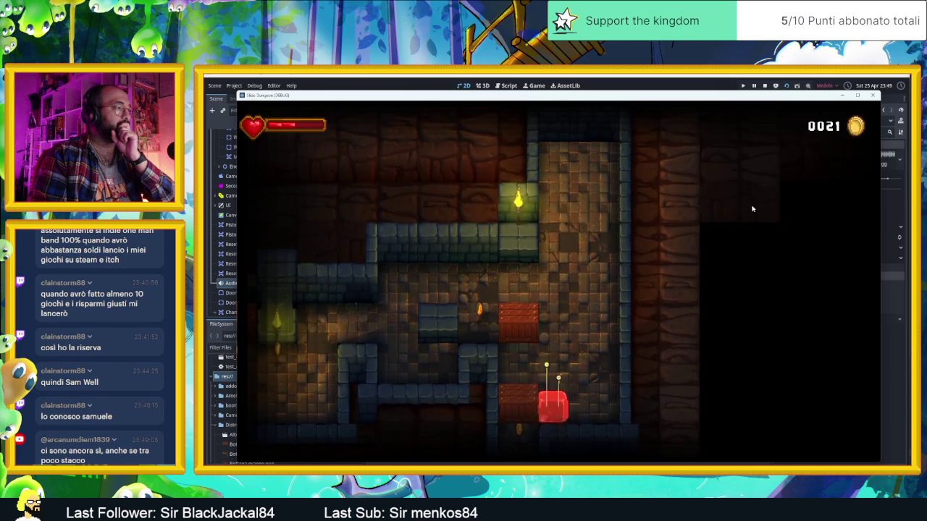
{"action": "key", "text": "Right"}
{"action": "key", "text": "Left"}
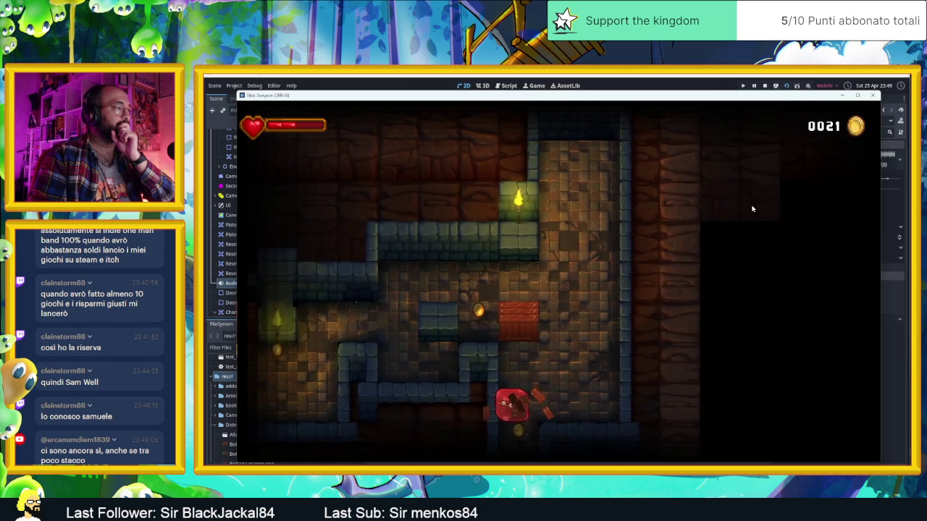
{"action": "key", "text": "Right"}
{"action": "key", "text": "Up"}
{"action": "key", "text": "Down"}
{"action": "key", "text": "Left"}
{"action": "key", "text": "Up"}
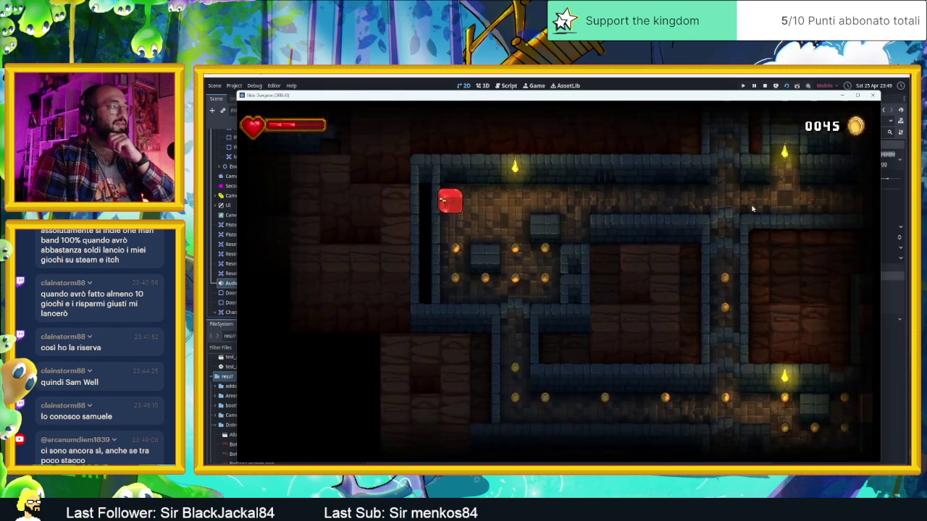
{"action": "key", "text": "Right"}
{"action": "key", "text": "Down"}
{"action": "key", "text": "Right"}
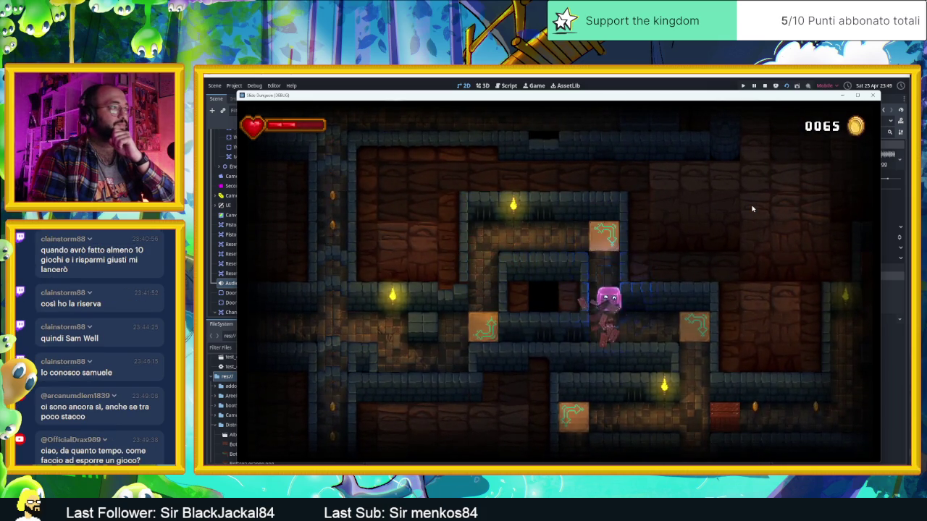
{"action": "key", "text": "Down"}
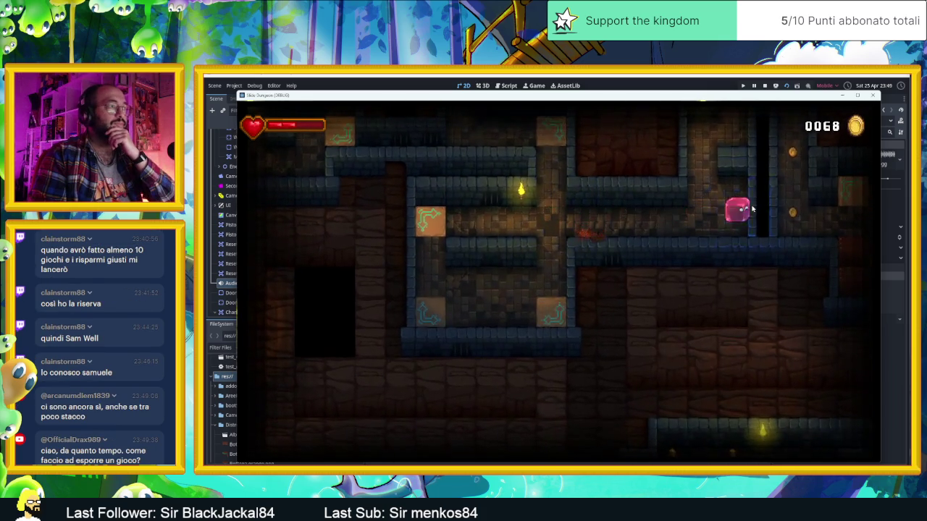
{"action": "key", "text": "Down"}
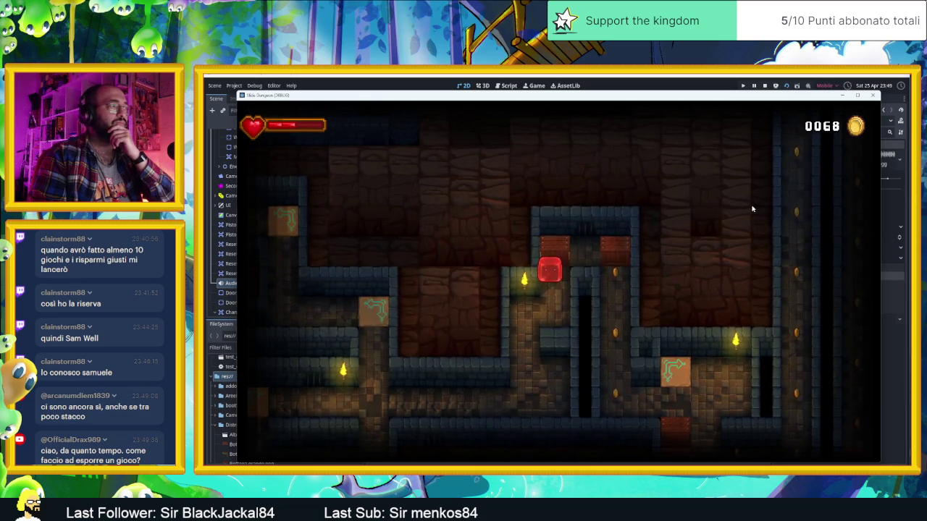
{"action": "key", "text": "Down"}
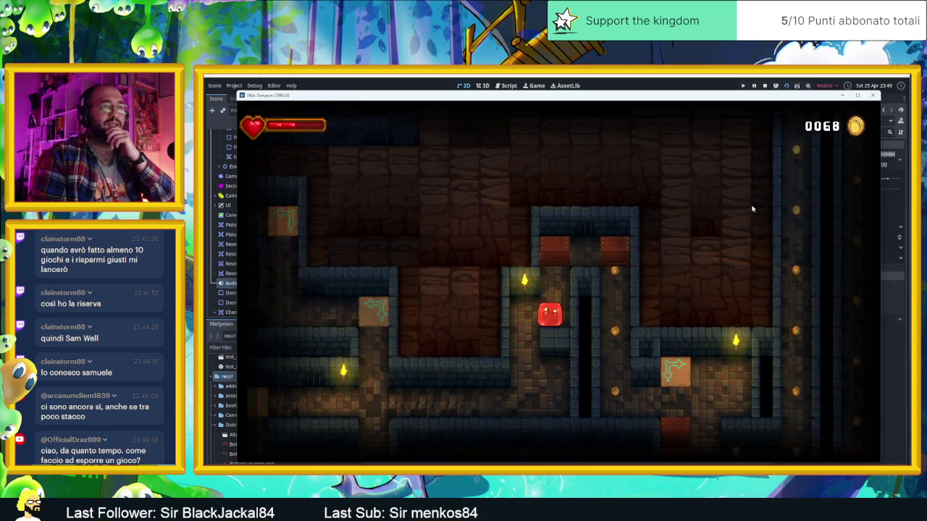
{"action": "key", "text": "Up"}
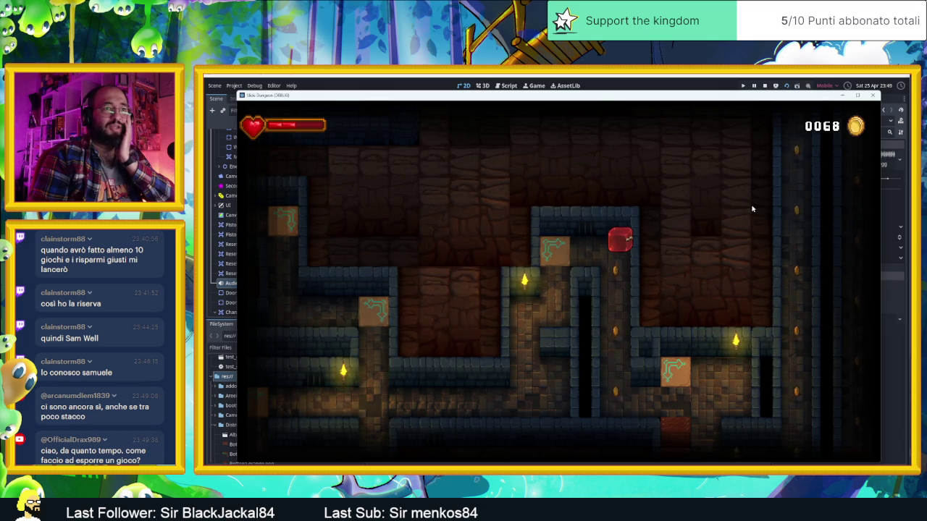
Continue into the next rooms, collecting coins until the counter reads 0101.
{"action": "key", "text": "Down"}
{"action": "key", "text": "Up"}
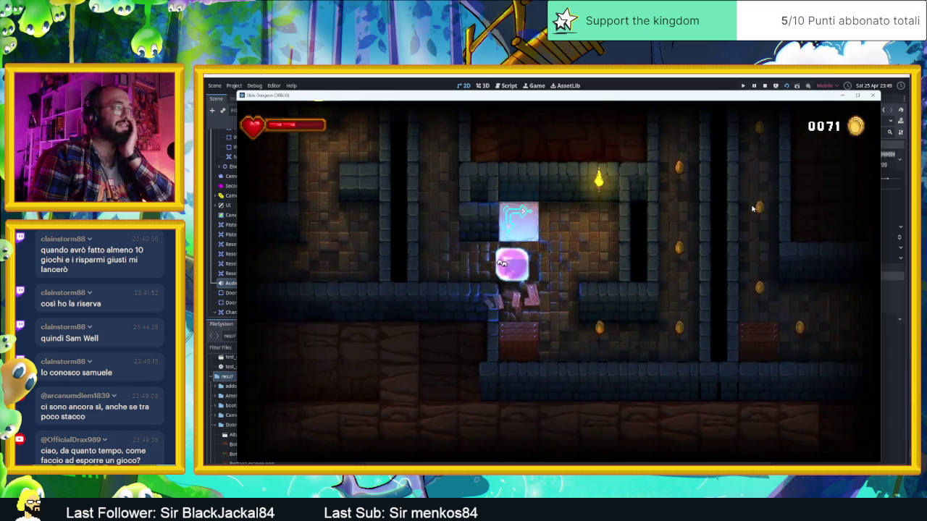
{"action": "key", "text": "Down"}
{"action": "key", "text": "Right"}
{"action": "key", "text": "Up"}
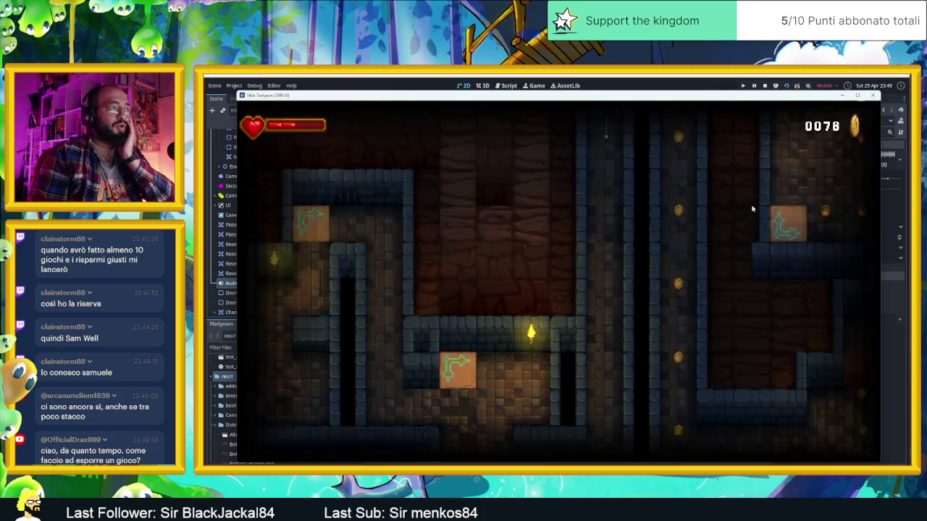
{"action": "key", "text": "Down"}
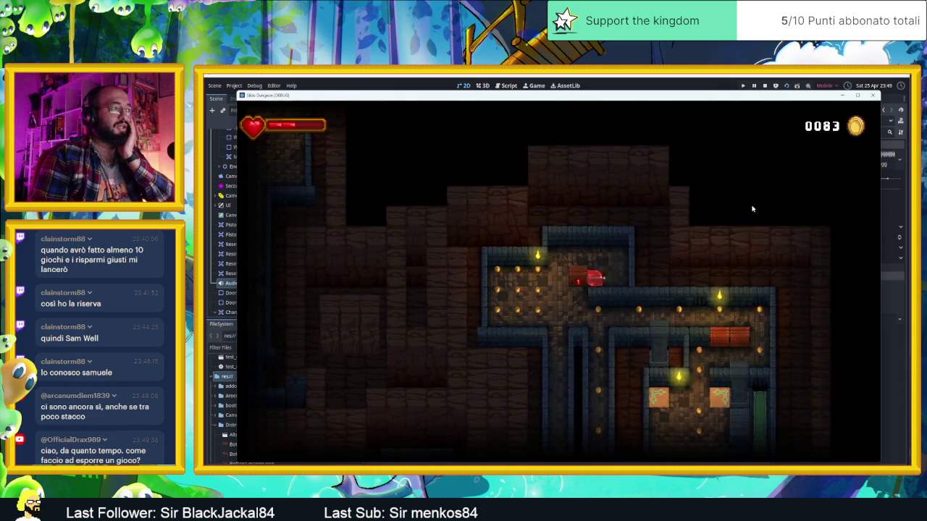
{"action": "key", "text": "Left"}
{"action": "key", "text": "Down"}
{"action": "key", "text": "Right"}
{"action": "key", "text": "Down"}
{"action": "key", "text": "Left"}
{"action": "key", "text": "Down"}
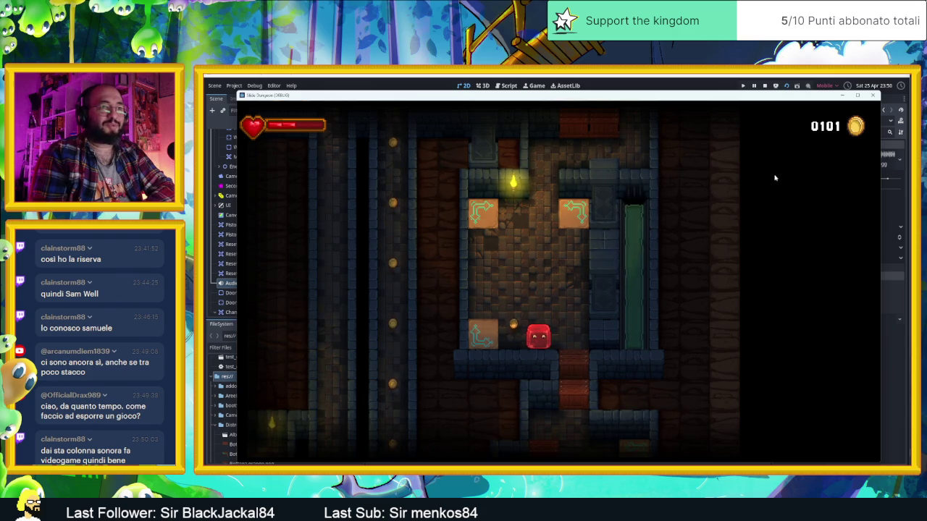
In the Village scene, enable Autoplay on the Dungeon1.ogg player and test-run it.
{"action": "left_click", "coordinate": [873, 95]}
{"action": "left_click", "coordinate": [549, 98]}
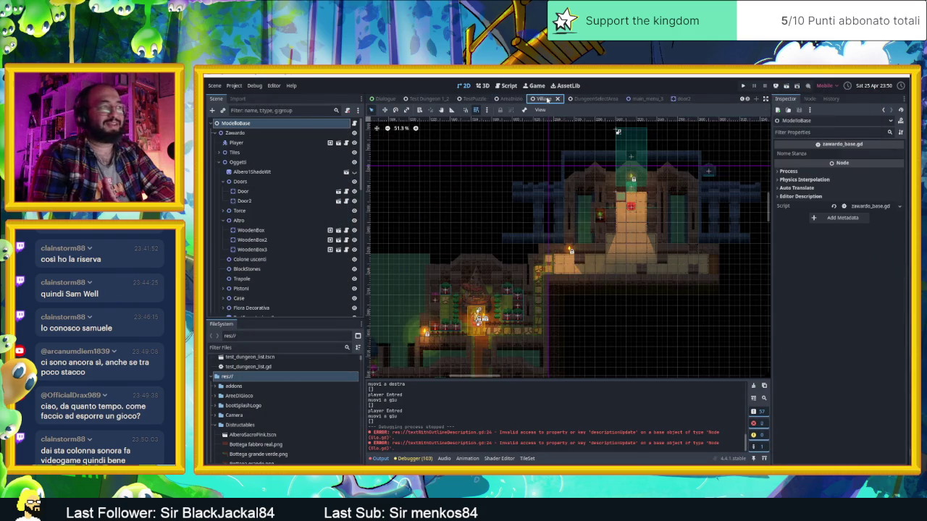
{"action": "scroll", "coordinate": [257, 217], "scroll_direction": "down", "scroll_amount": 10}
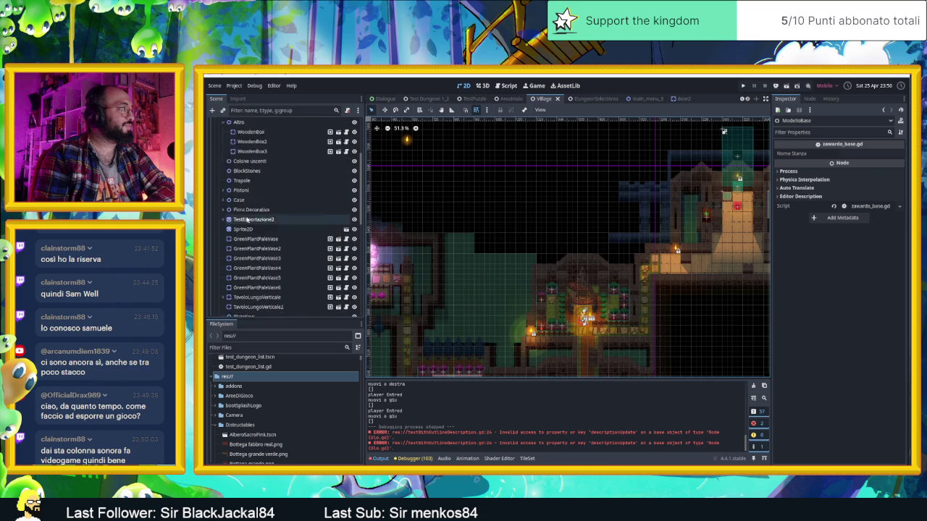
{"action": "left_click", "coordinate": [257, 252]}
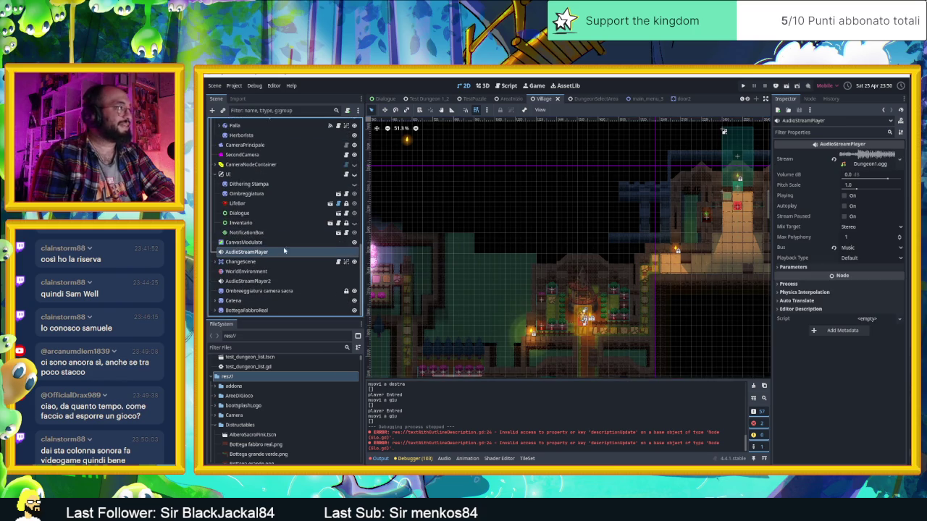
{"action": "left_click", "coordinate": [854, 207]}
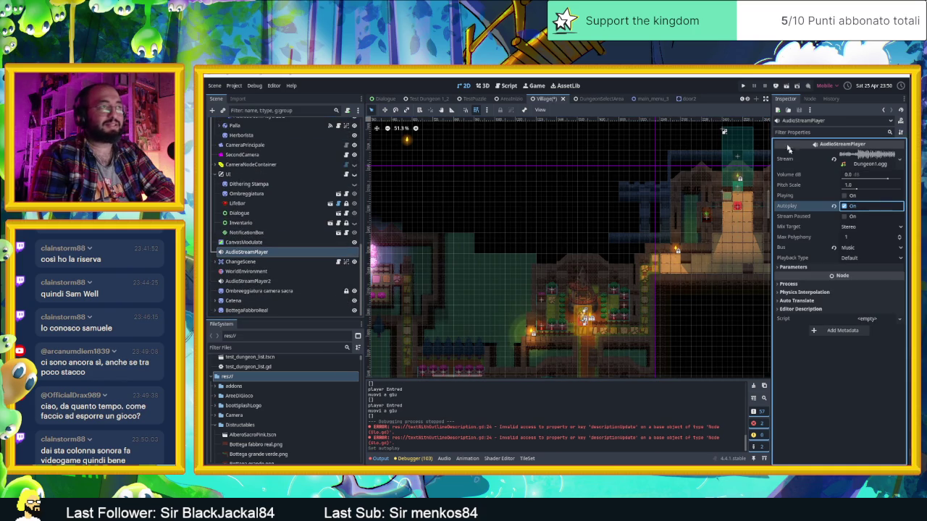
{"action": "left_click", "coordinate": [787, 86]}
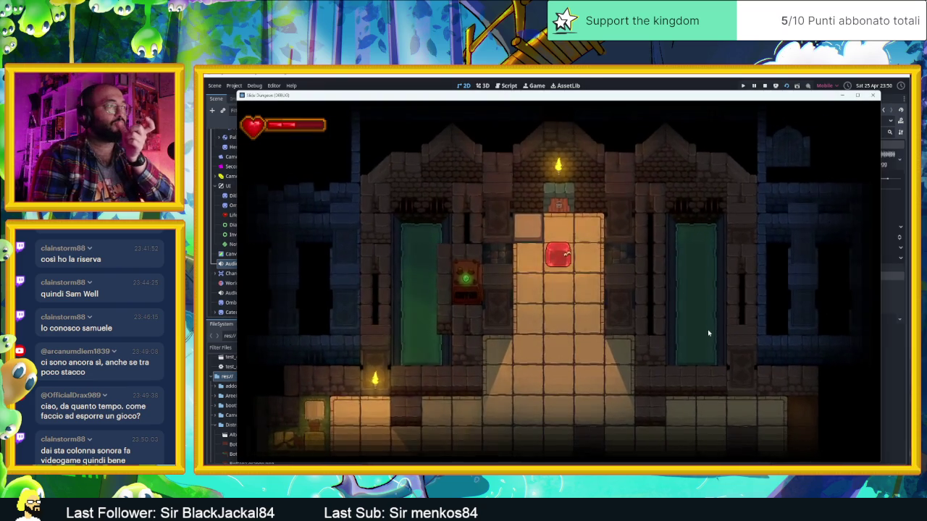
{"action": "left_click", "coordinate": [765, 85]}
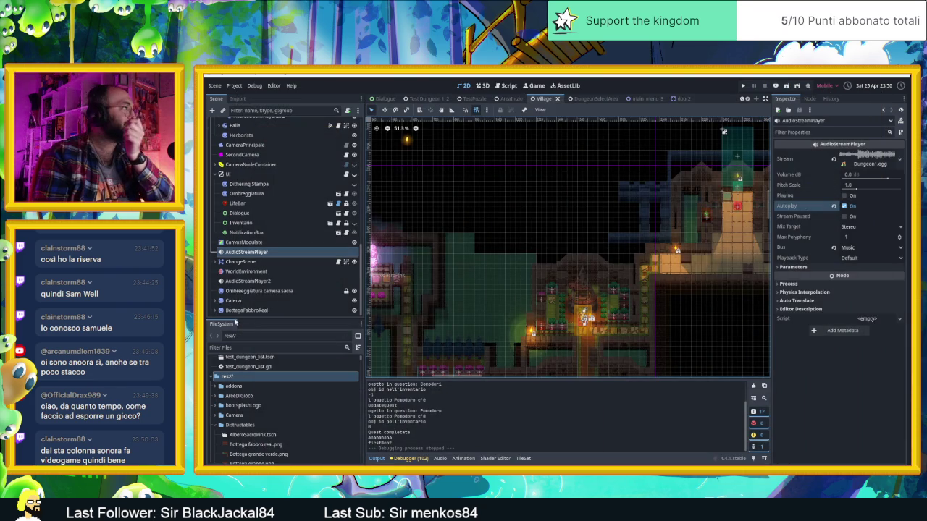
Switch autoplay from Dungeon1.ogg to the Village.ogg player and run the Village scene.
{"action": "left_click", "coordinate": [845, 206]}
{"action": "left_click", "coordinate": [247, 281]}
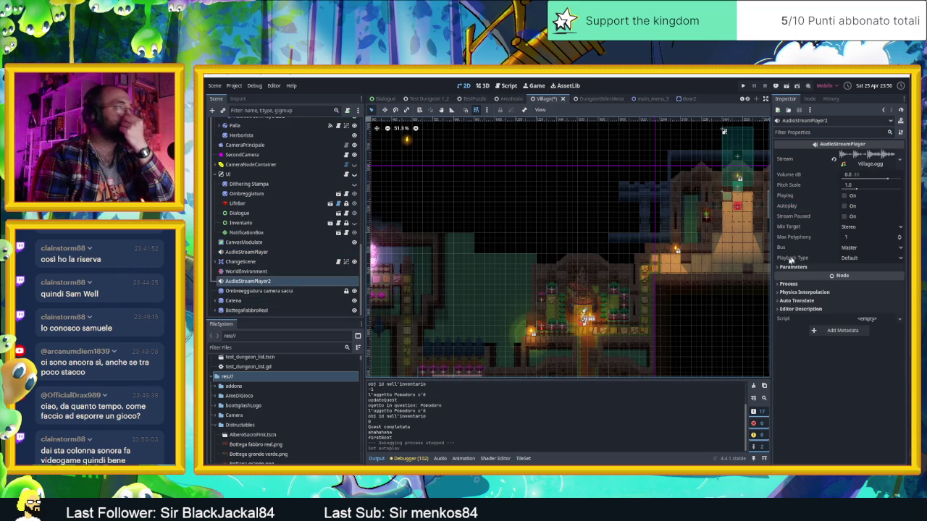
{"action": "left_click", "coordinate": [846, 207]}
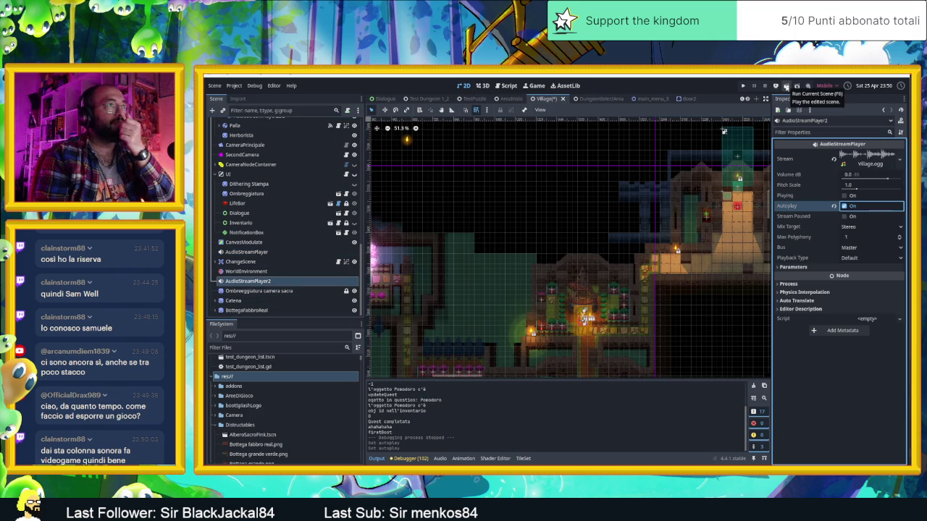
{"action": "left_click", "coordinate": [786, 86]}
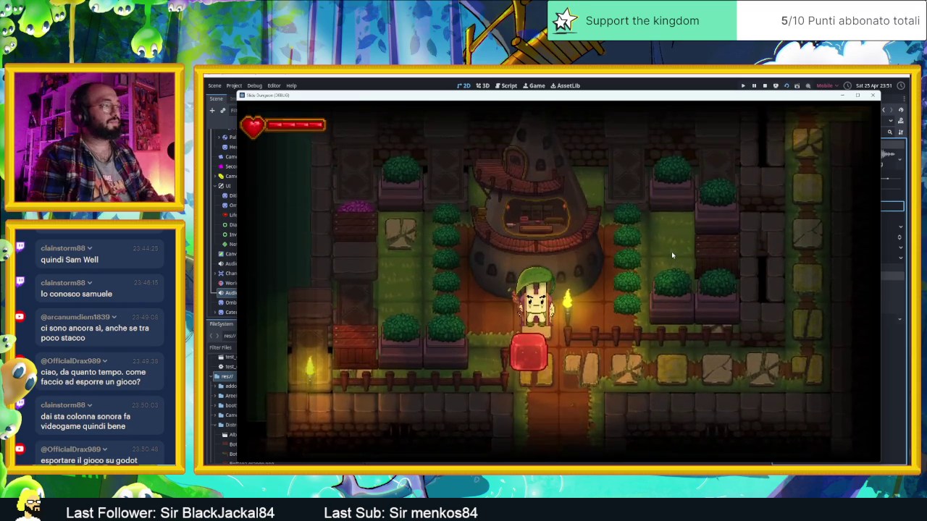
Advance the village dialogue until the rabbit points the hero to the sacred tree.
{"action": "key", "text": "Return"}
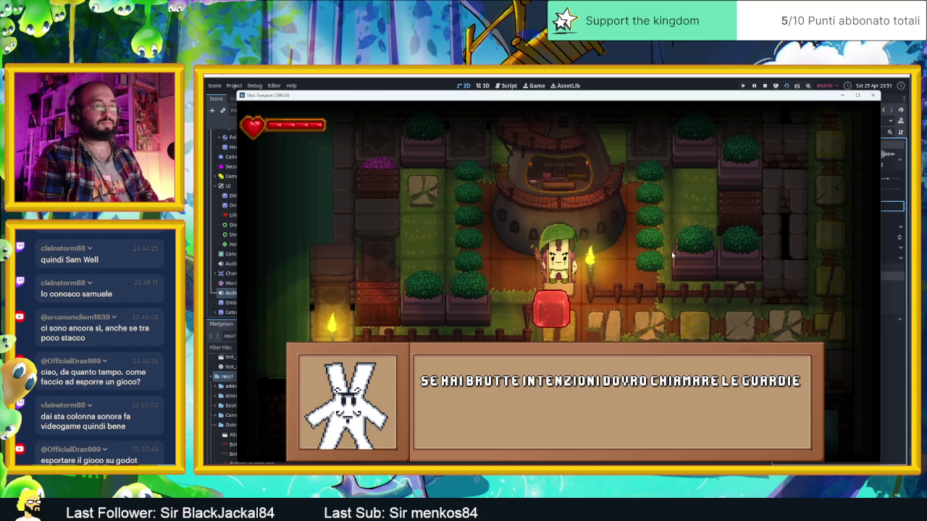
{"action": "key", "text": "Return"}
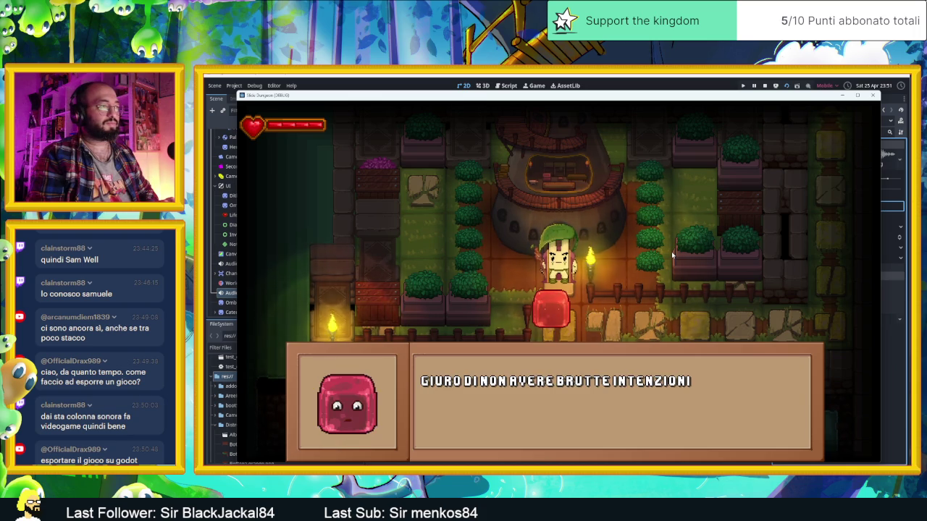
{"action": "key", "text": "Return"}
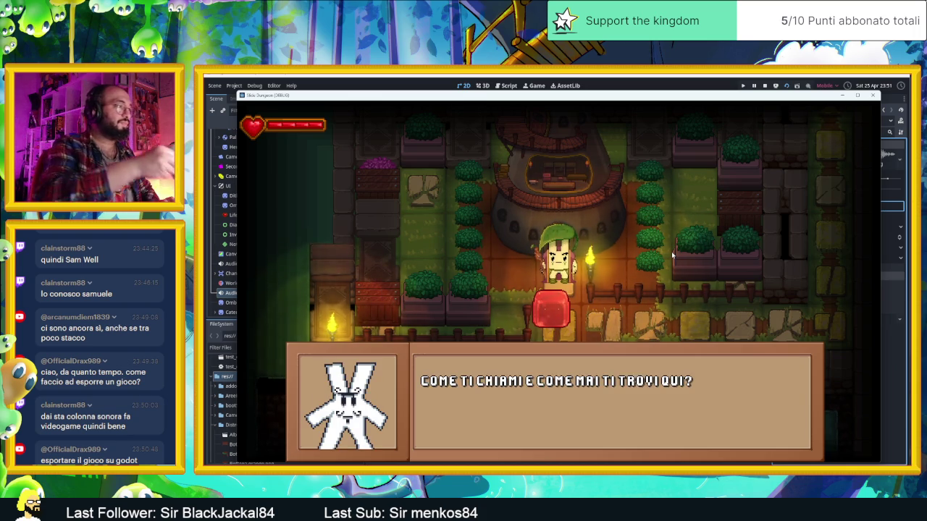
{"action": "key", "text": "Return"}
{"action": "key", "text": "Return"}
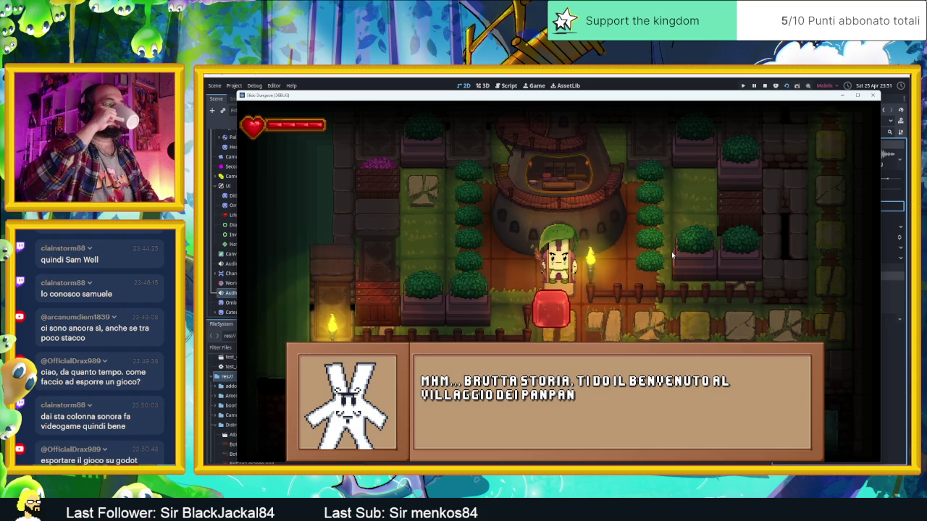
{"action": "key", "text": "Return"}
{"action": "key", "text": "Return"}
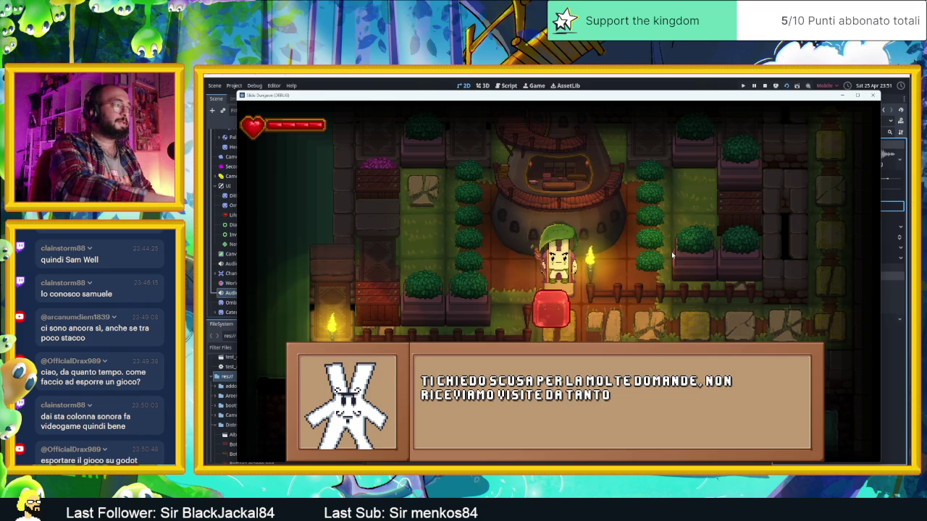
{"action": "key", "text": "Return"}
{"action": "key", "text": "Return"}
{"action": "key", "text": "Return"}
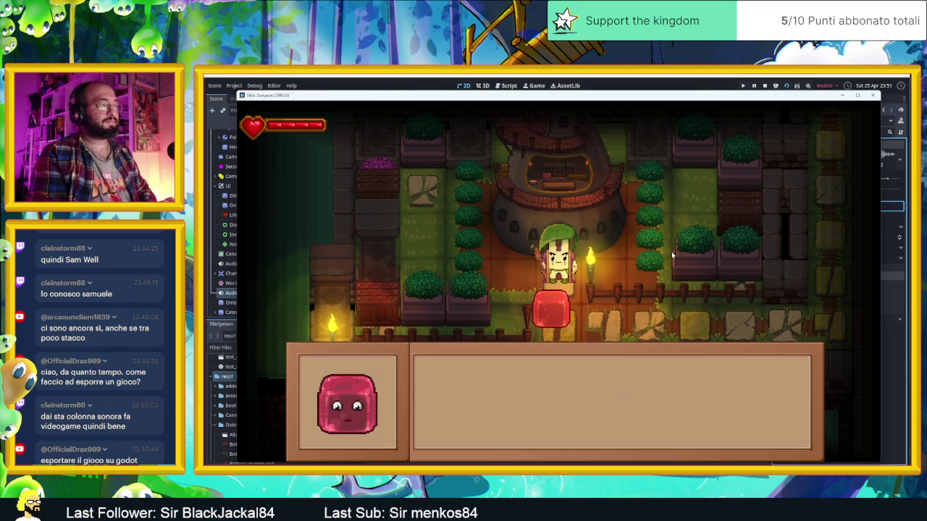
{"action": "key", "text": "Return"}
{"action": "key", "text": "Return"}
{"action": "key", "text": "Return"}
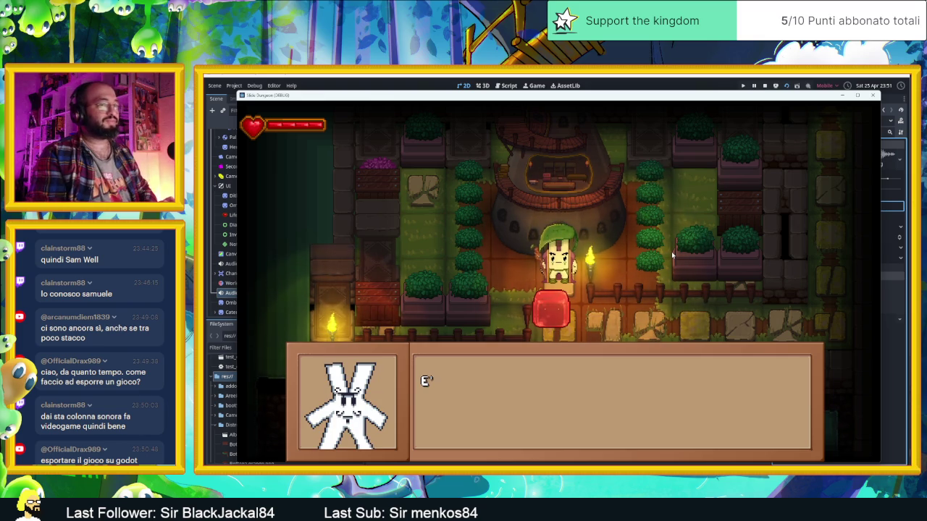
{"action": "key", "text": "Return"}
{"action": "key", "text": "Return"}
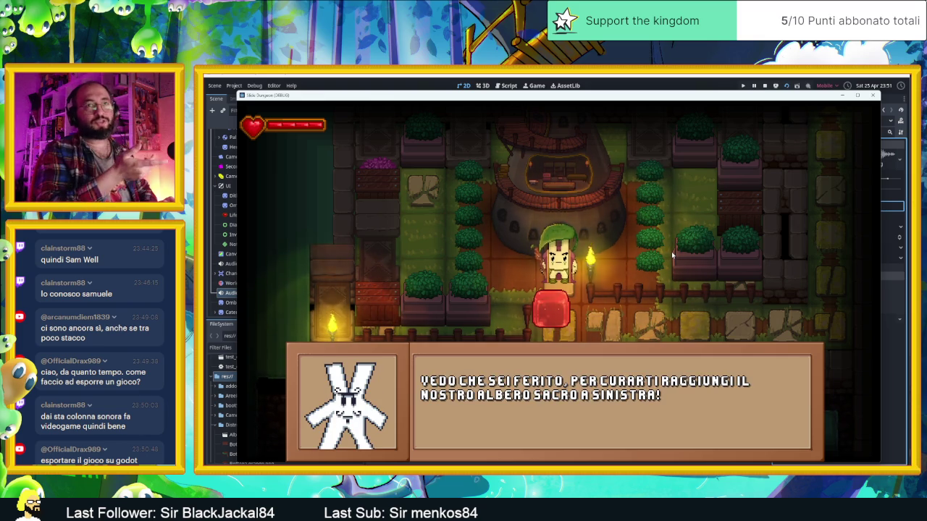
{"action": "key", "text": "Return"}
{"action": "key", "text": "Return"}
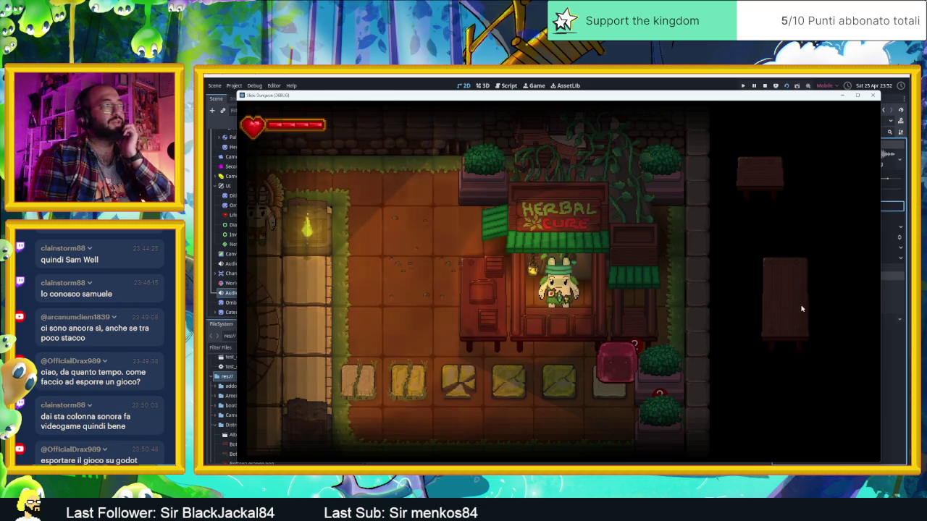
Stop the running Village test from the editor's Stop button.
{"action": "left_click", "coordinate": [764, 87]}
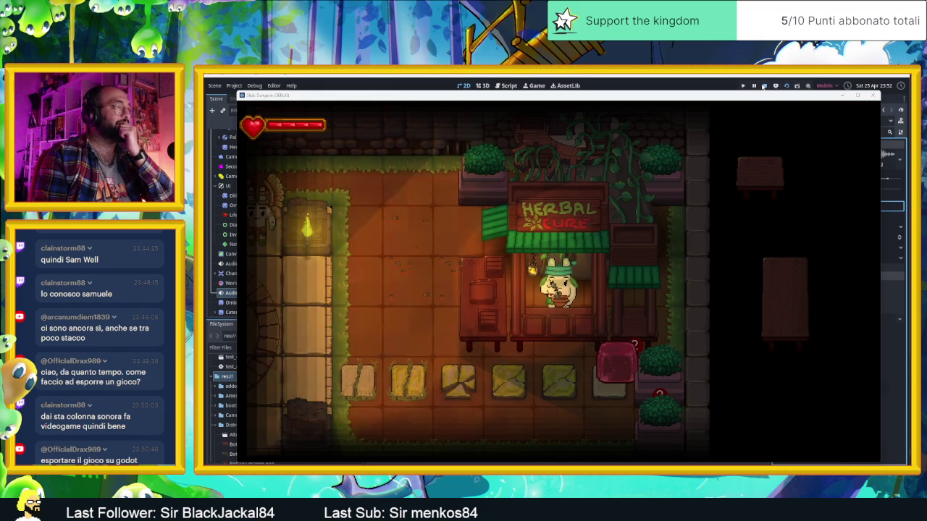
{"action": "left_click", "coordinate": [764, 86]}
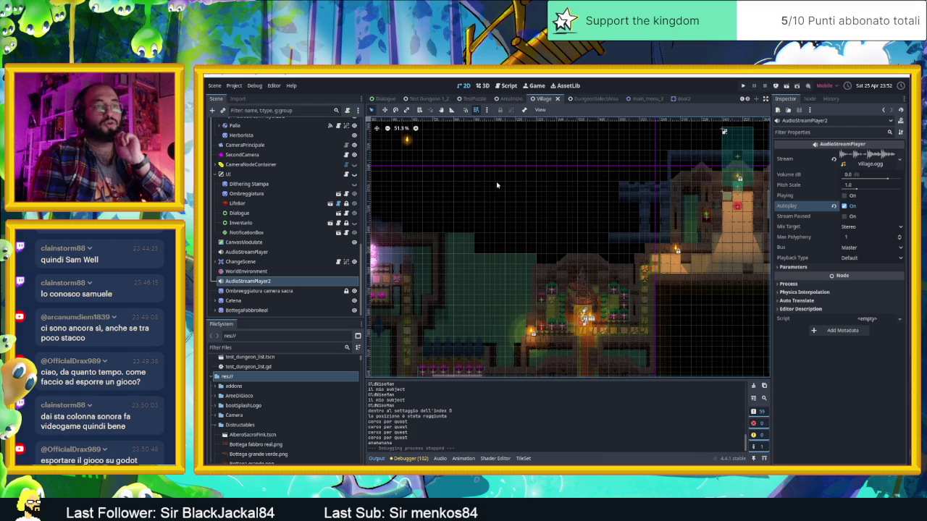
{"action": "left_click", "coordinate": [240, 87]}
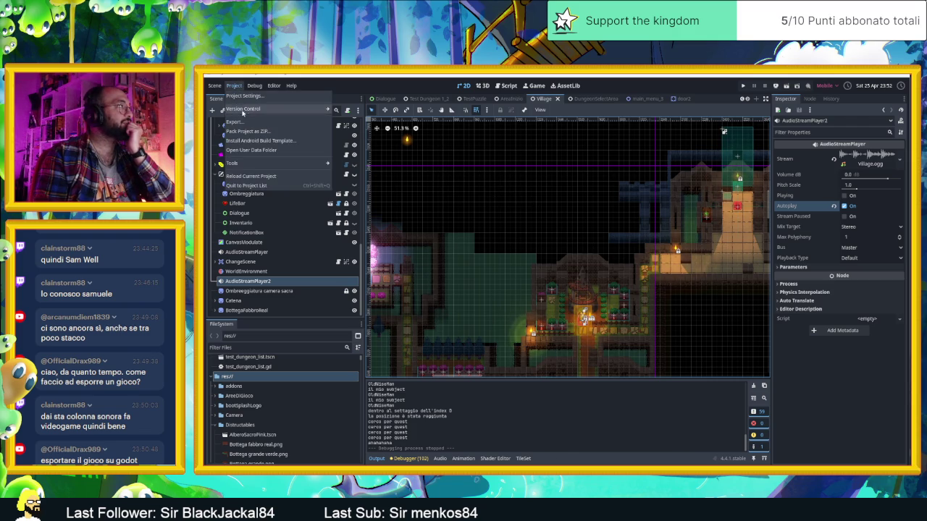
{"action": "left_click", "coordinate": [263, 123]}
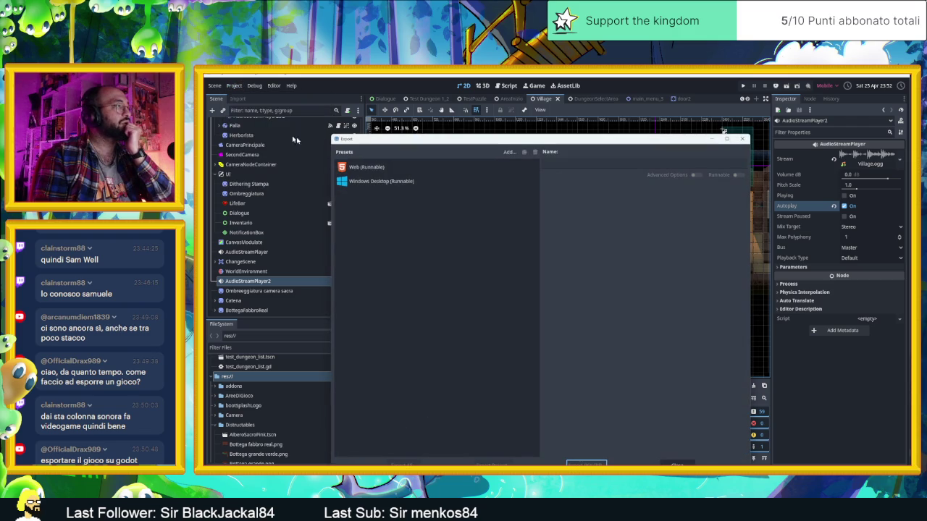
{"action": "left_click", "coordinate": [509, 152]}
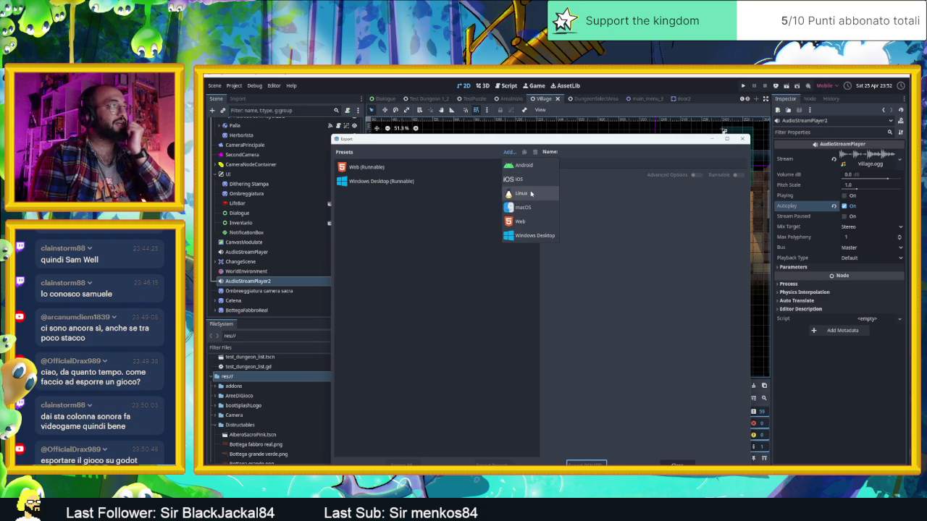
{"action": "left_click", "coordinate": [523, 165]}
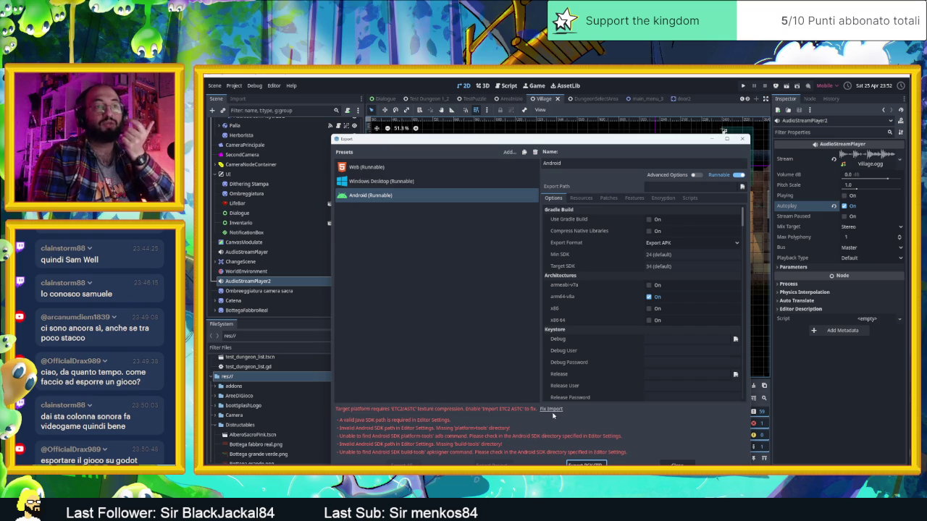
{"action": "left_click", "coordinate": [554, 410]}
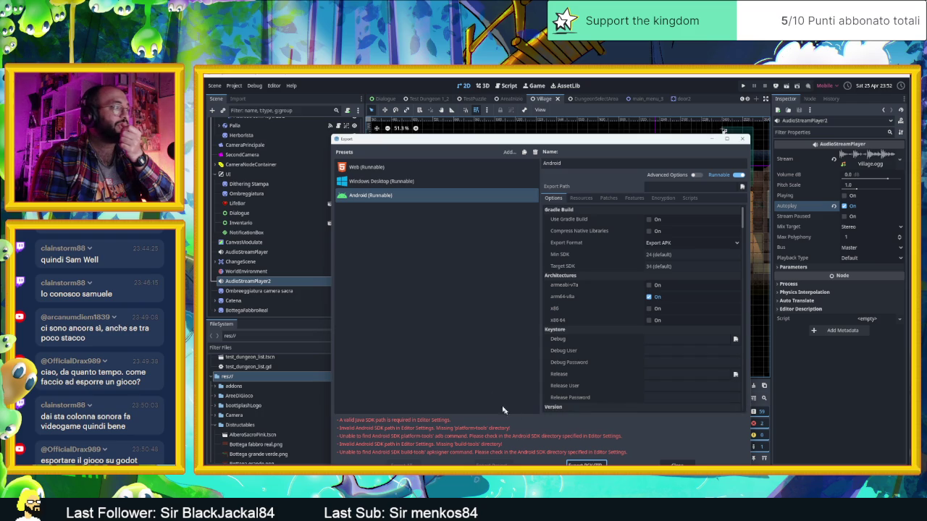
{"action": "left_click", "coordinate": [534, 152]}
{"action": "left_click", "coordinate": [758, 316]}
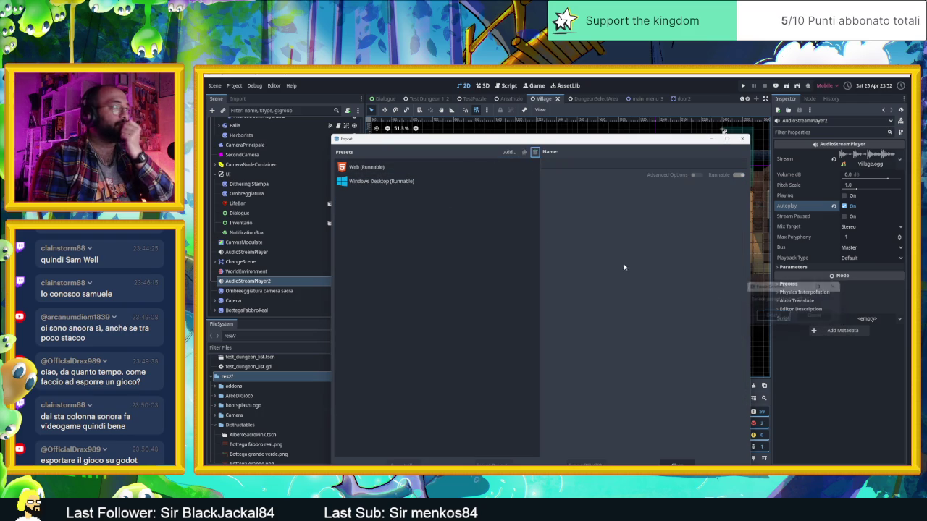
{"action": "left_click", "coordinate": [400, 171]}
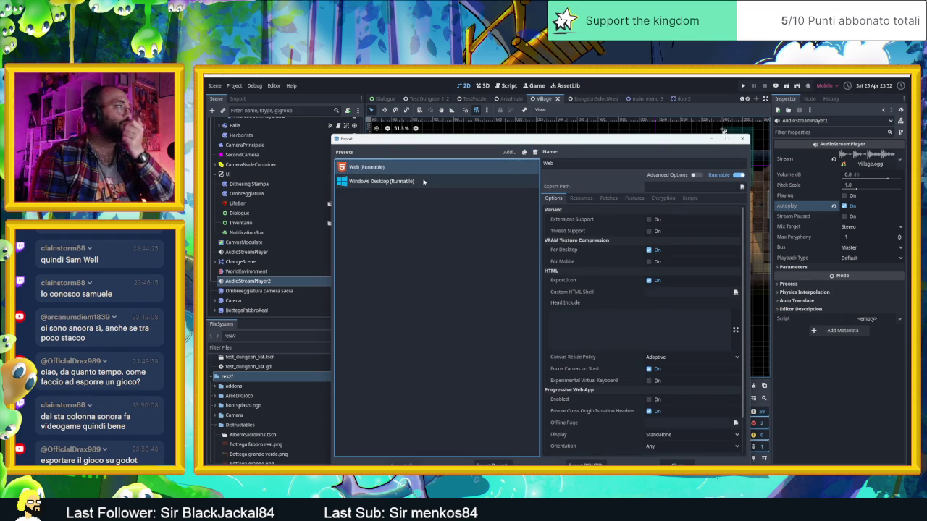
{"action": "left_click", "coordinate": [426, 182]}
{"action": "left_click", "coordinate": [675, 464]}
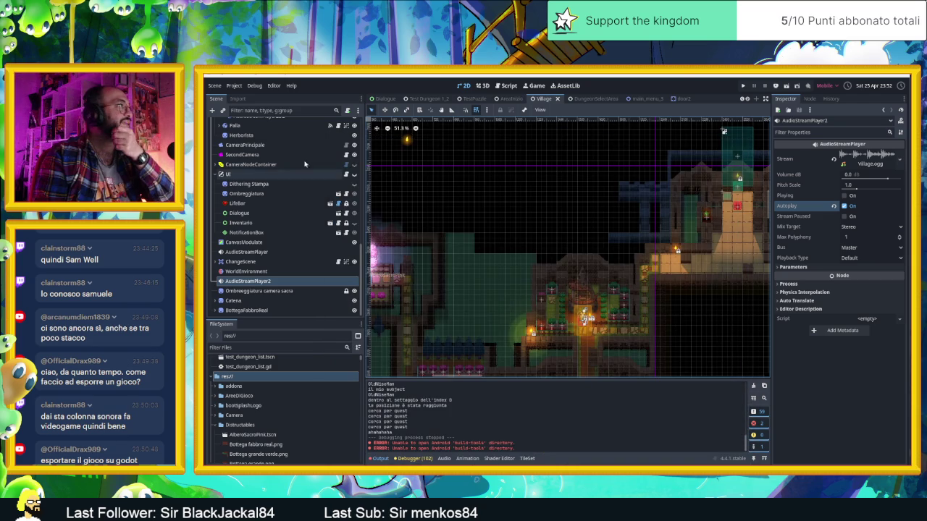
{"action": "left_click", "coordinate": [233, 85]}
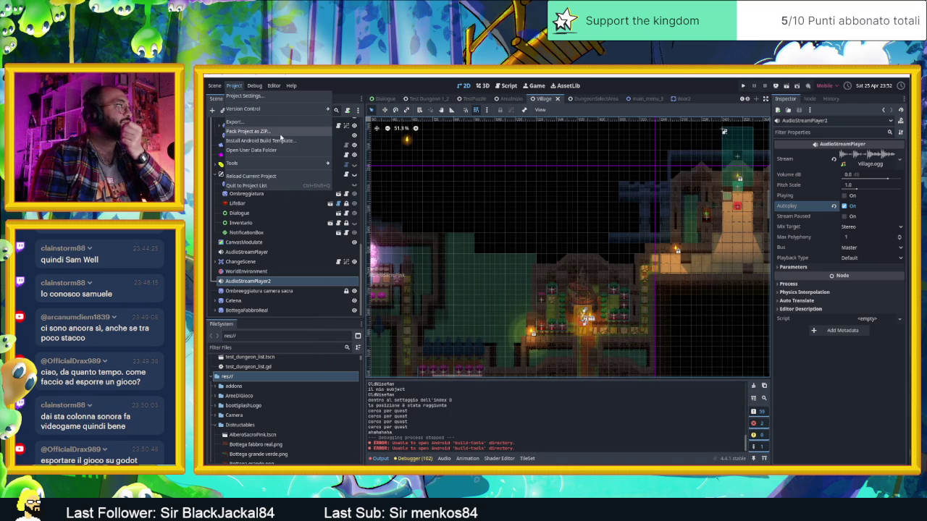
{"action": "mouse_move", "coordinate": [273, 166]}
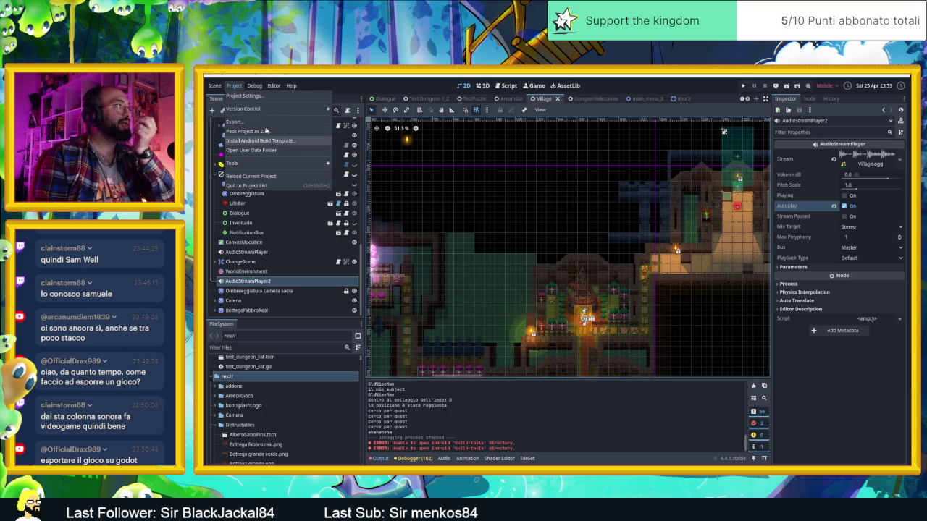
{"action": "left_click", "coordinate": [255, 85]}
{"action": "left_click", "coordinate": [272, 86]}
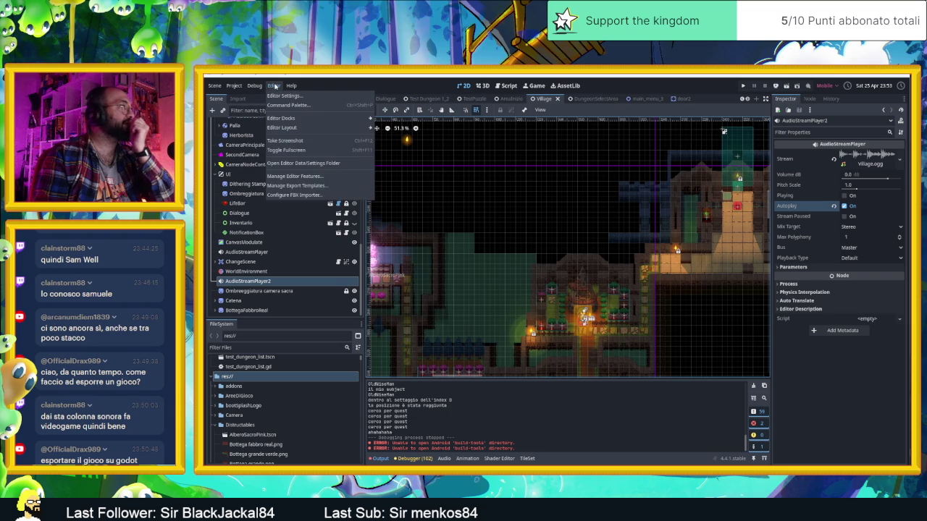
{"action": "mouse_move", "coordinate": [288, 85]}
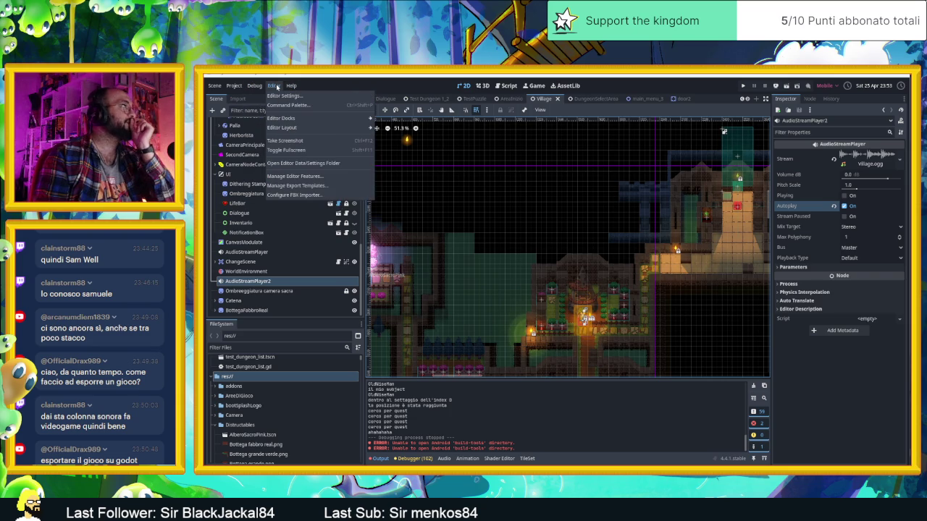
{"action": "mouse_move", "coordinate": [302, 130]}
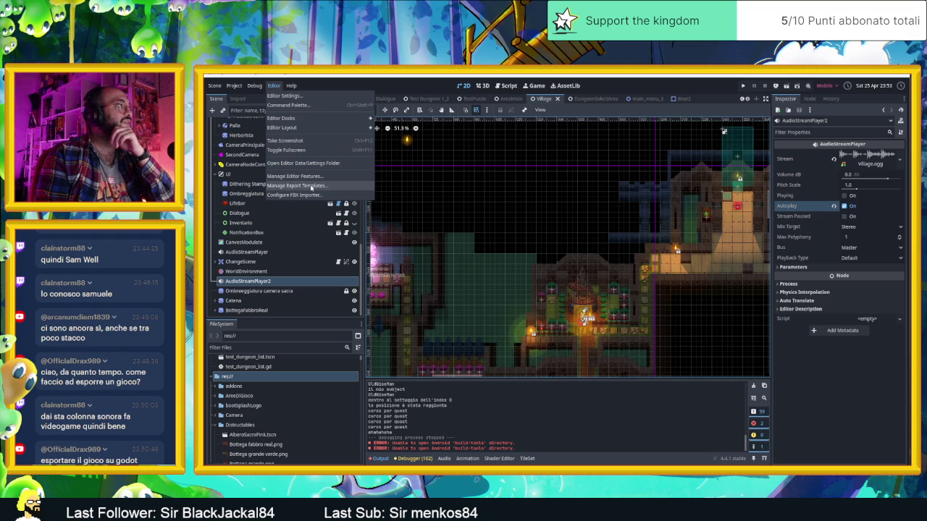
{"action": "left_click", "coordinate": [274, 86]}
{"action": "left_click", "coordinate": [274, 85]}
{"action": "left_click", "coordinate": [297, 186]}
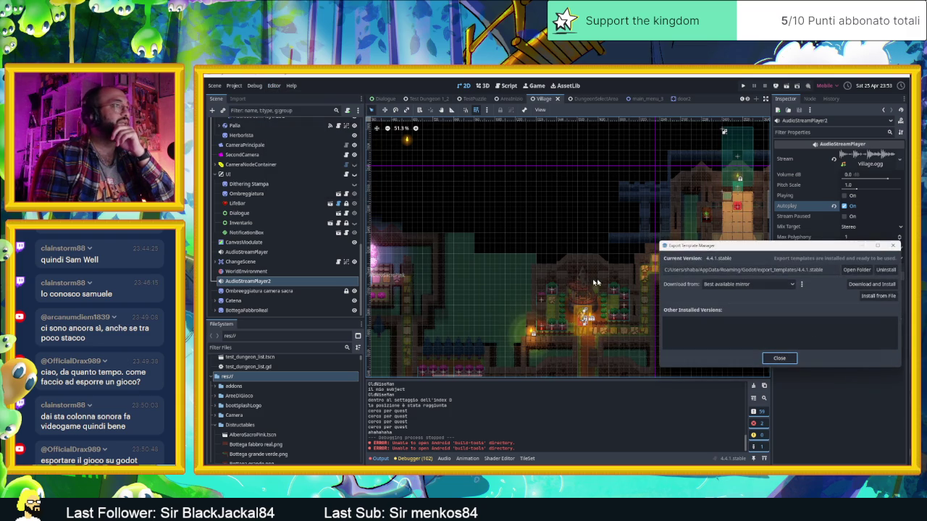
{"action": "left_click_drag", "start_coordinate": [701, 252], "coordinate": [562, 249]}
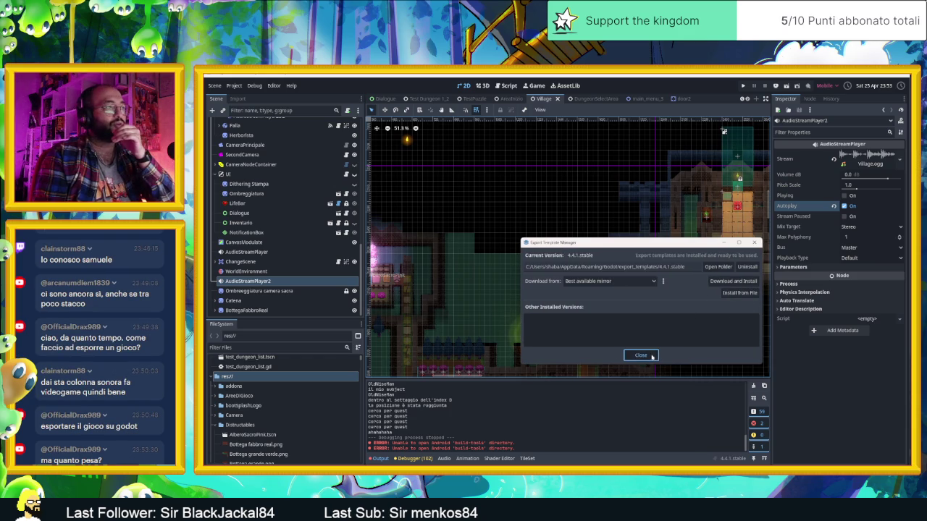
{"action": "left_click", "coordinate": [652, 356]}
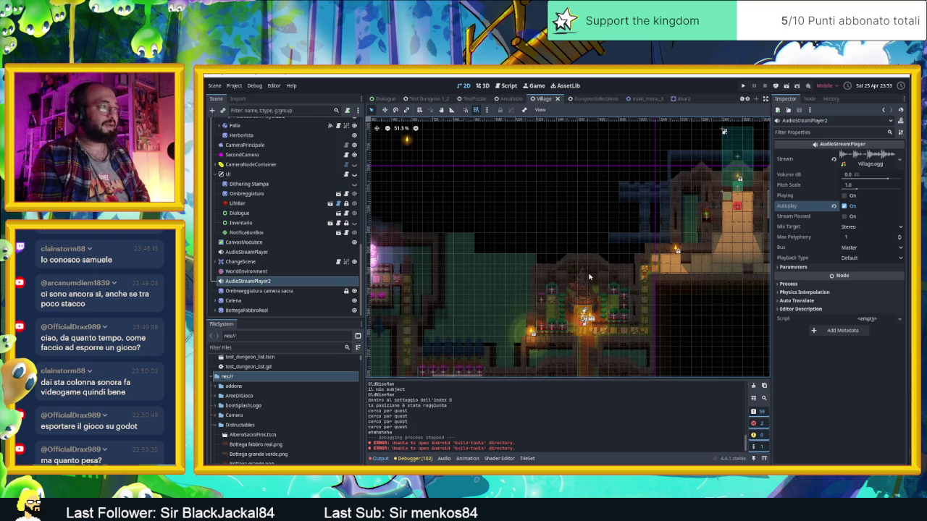
{"action": "left_click", "coordinate": [508, 99]}
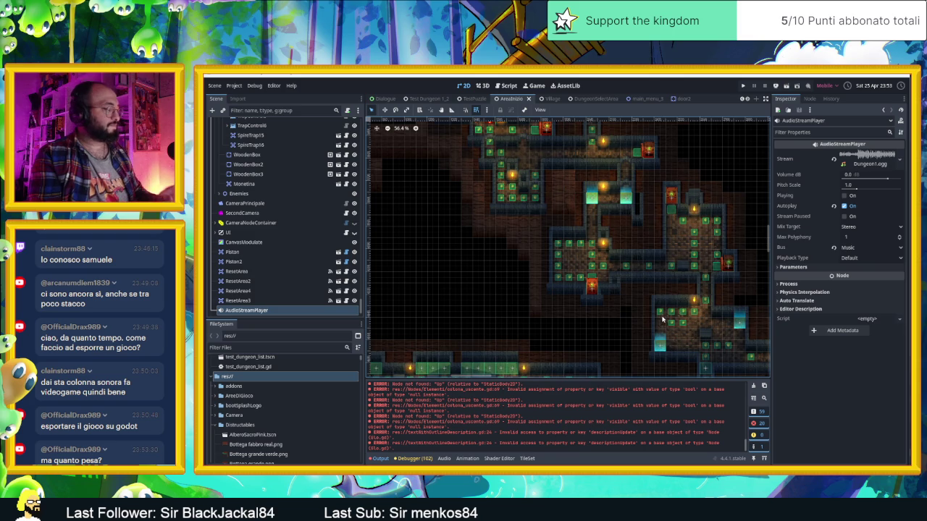
{"action": "scroll", "coordinate": [659, 297], "scroll_direction": "down", "scroll_amount": 2}
{"action": "scroll", "coordinate": [659, 297], "scroll_direction": "right", "scroll_amount": 3}
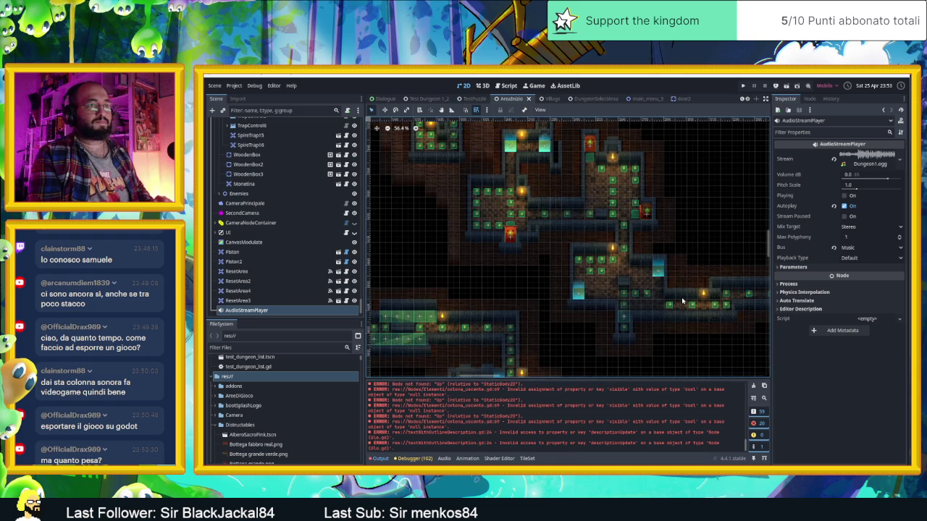
{"action": "scroll", "coordinate": [684, 297], "scroll_direction": "up", "scroll_amount": 3}
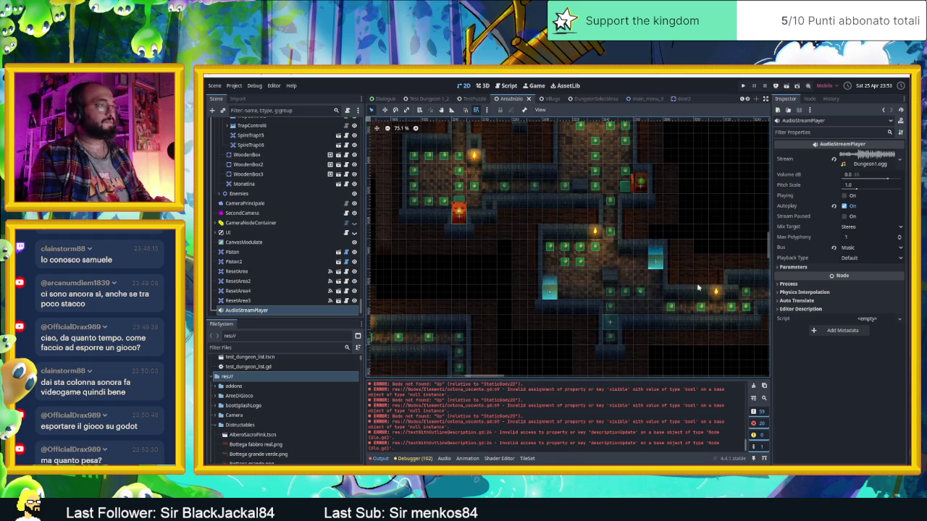
{"action": "scroll", "coordinate": [504, 242], "scroll_direction": "down", "scroll_amount": 3}
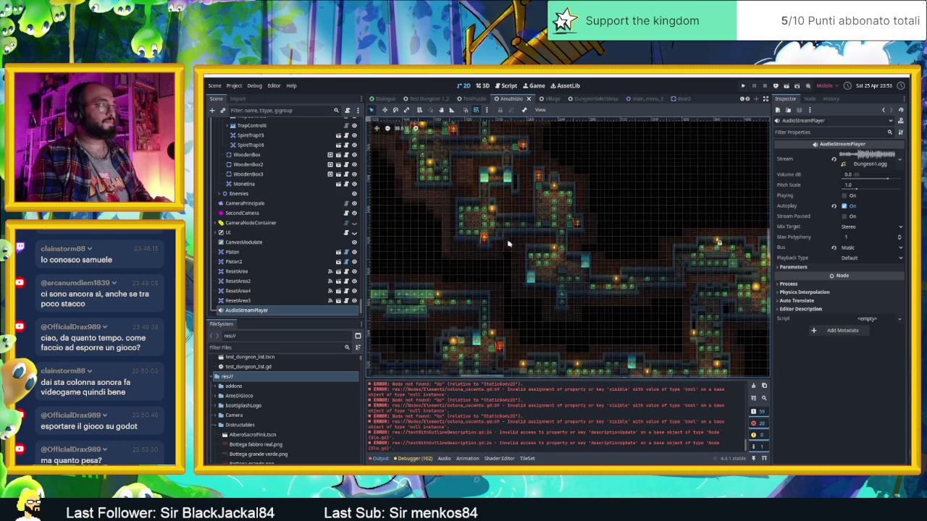
{"action": "scroll", "coordinate": [504, 242], "scroll_direction": "up", "scroll_amount": 2}
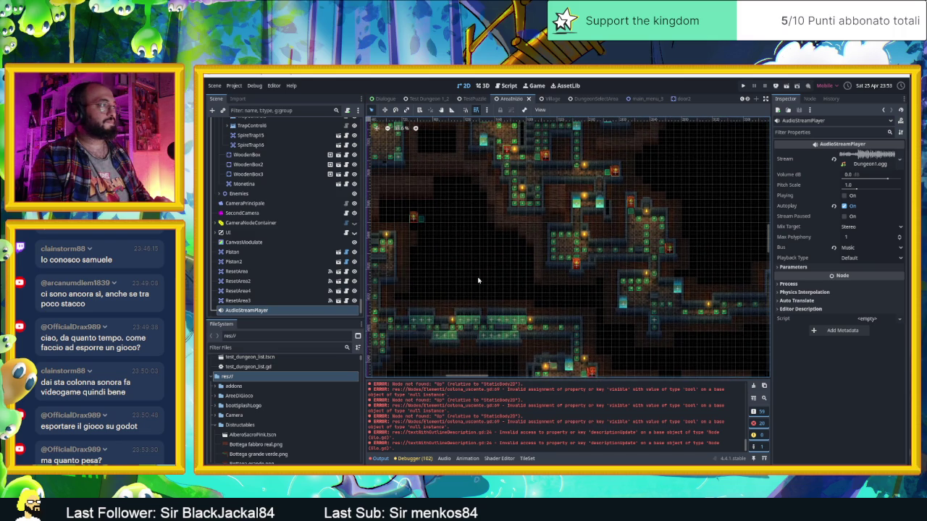
{"action": "scroll", "coordinate": [478, 281], "scroll_direction": "up", "scroll_amount": 3}
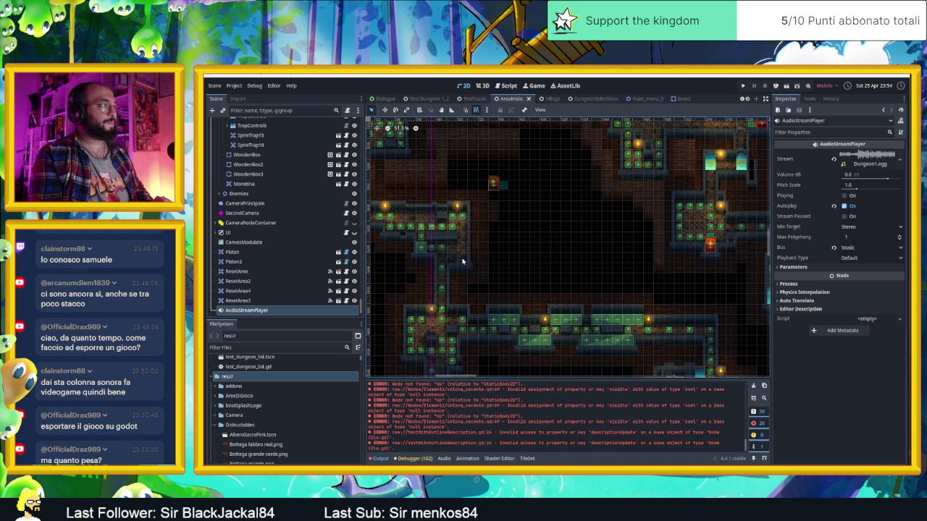
{"action": "scroll", "coordinate": [565, 265], "scroll_direction": "down", "scroll_amount": 3}
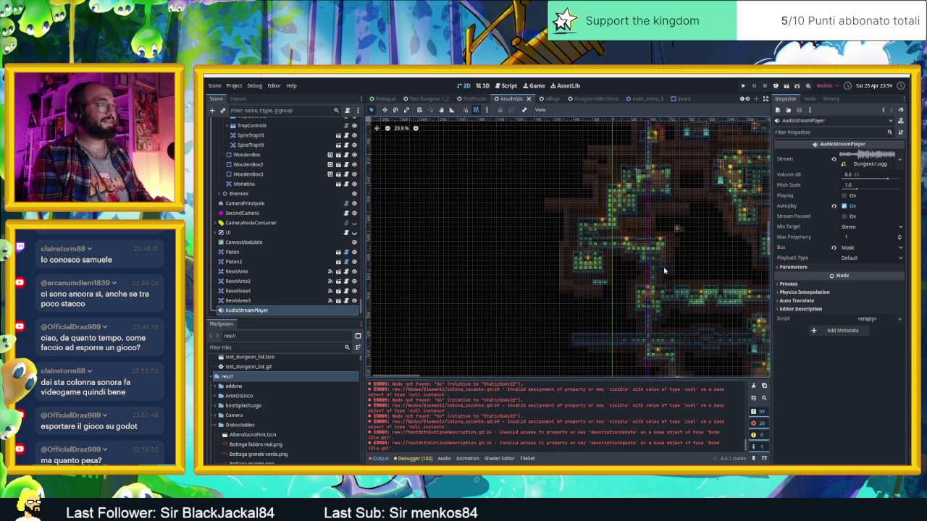
{"action": "scroll", "coordinate": [664, 271], "scroll_direction": "right", "scroll_amount": 5}
{"action": "scroll", "coordinate": [601, 239], "scroll_direction": "down", "scroll_amount": 1}
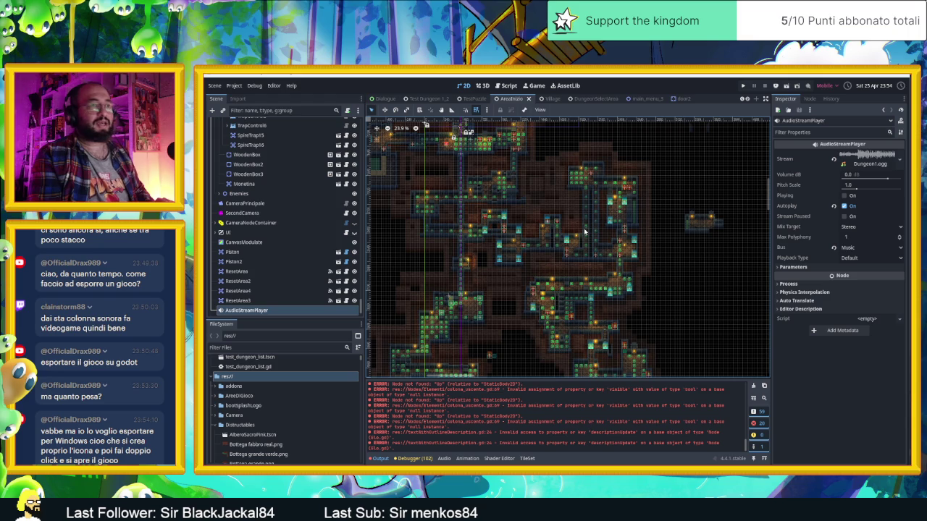
Glance at Project > Export, close it, and clear the Output error log.
{"action": "left_click", "coordinate": [234, 85]}
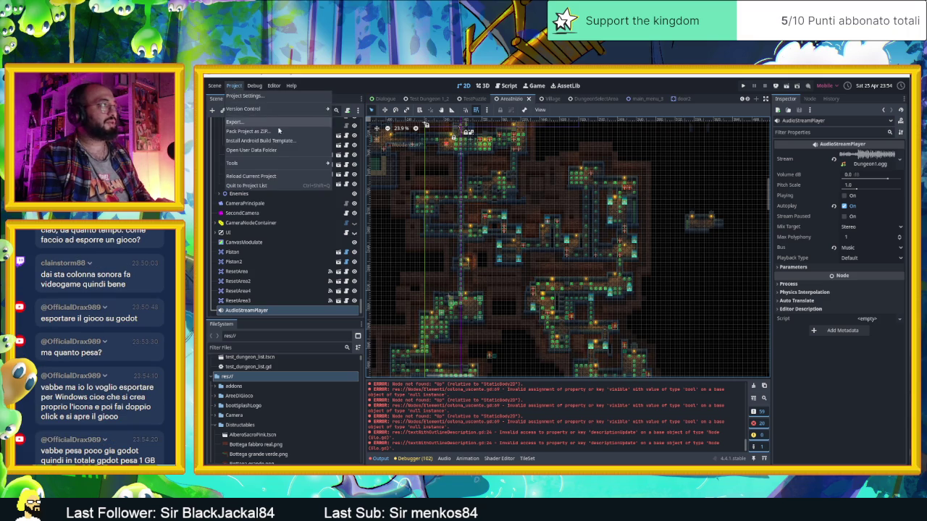
{"action": "left_click", "coordinate": [268, 121]}
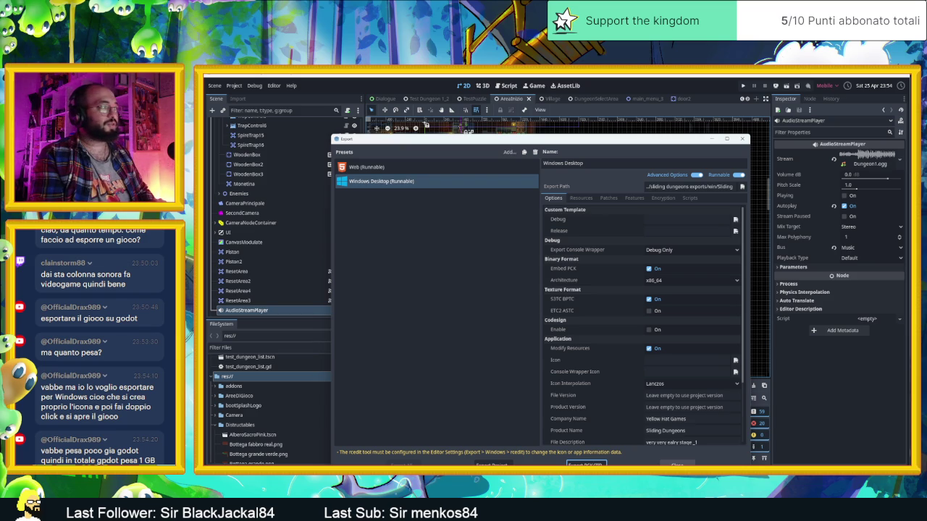
{"action": "key", "text": "Escape"}
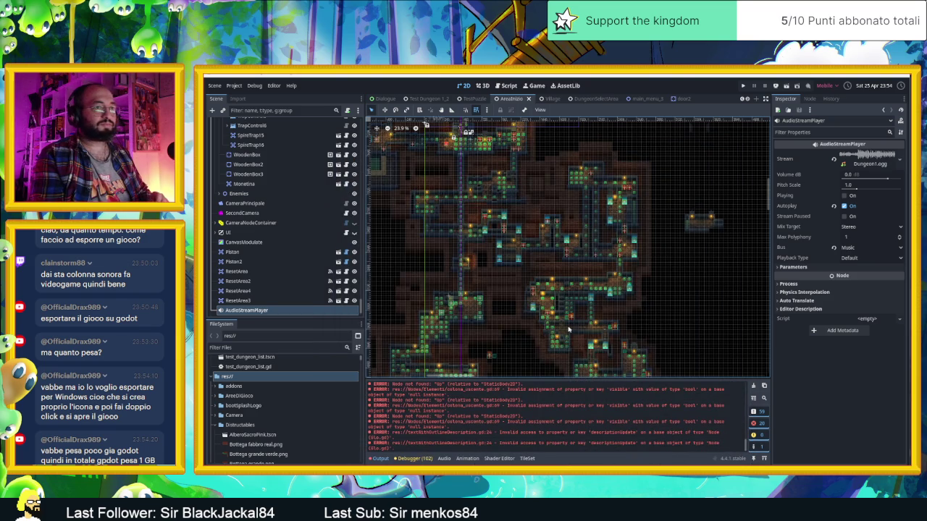
{"action": "left_click", "coordinate": [754, 386]}
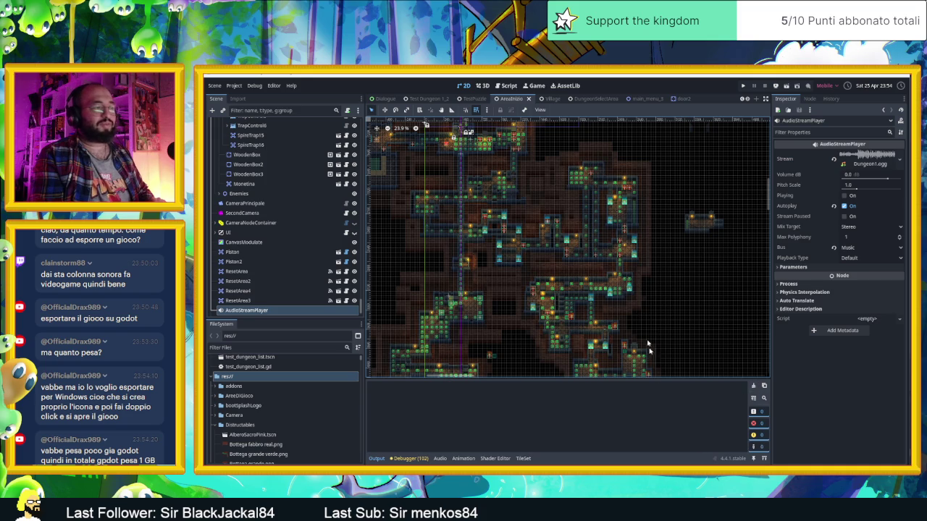
Reopen Export and review the Windows Desktop preset options, including product name Sliding Dungeons.
{"action": "left_click", "coordinate": [234, 86]}
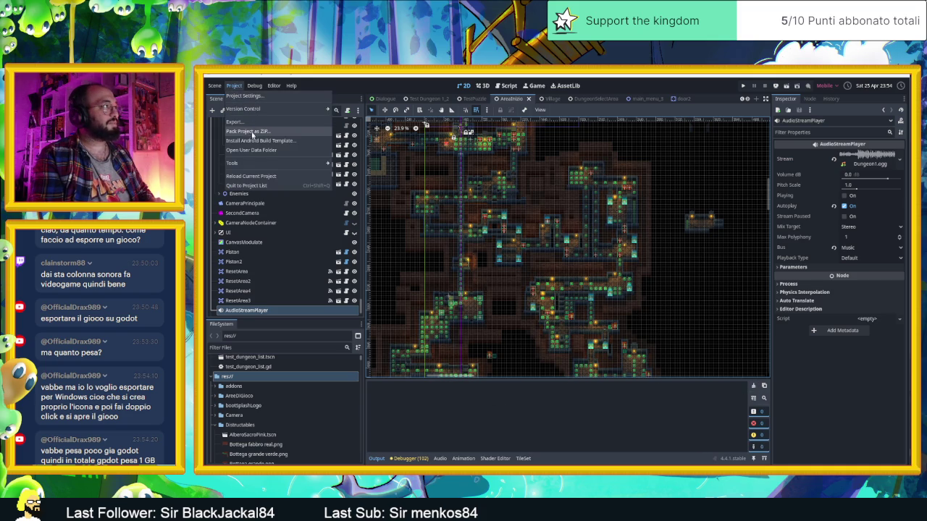
{"action": "left_click", "coordinate": [236, 122]}
{"action": "left_click", "coordinate": [513, 152]}
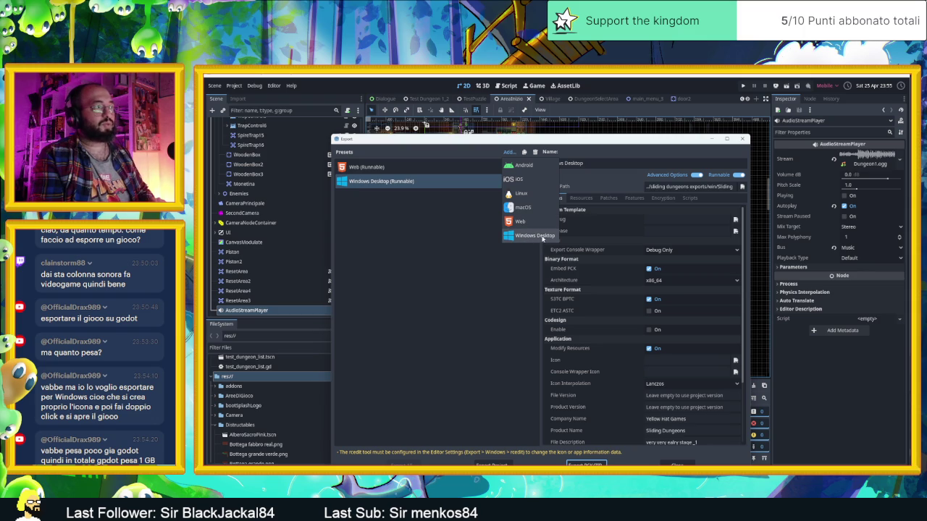
{"action": "scroll", "coordinate": [591, 345], "scroll_direction": "down", "scroll_amount": 3}
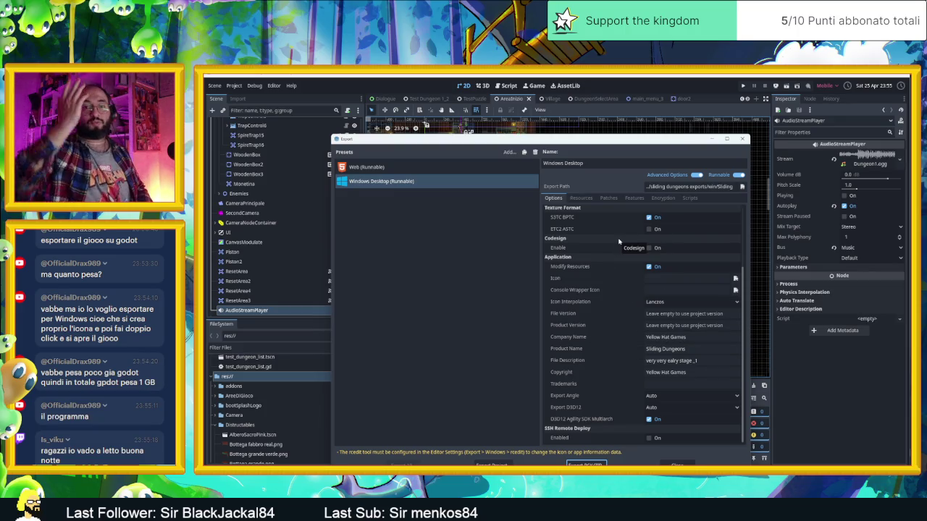
{"action": "left_click", "coordinate": [740, 140]}
Paint a 3x2 block of wall tiles onto the Muri layer.
{"action": "scroll", "coordinate": [550, 233], "scroll_direction": "down", "scroll_amount": 5}
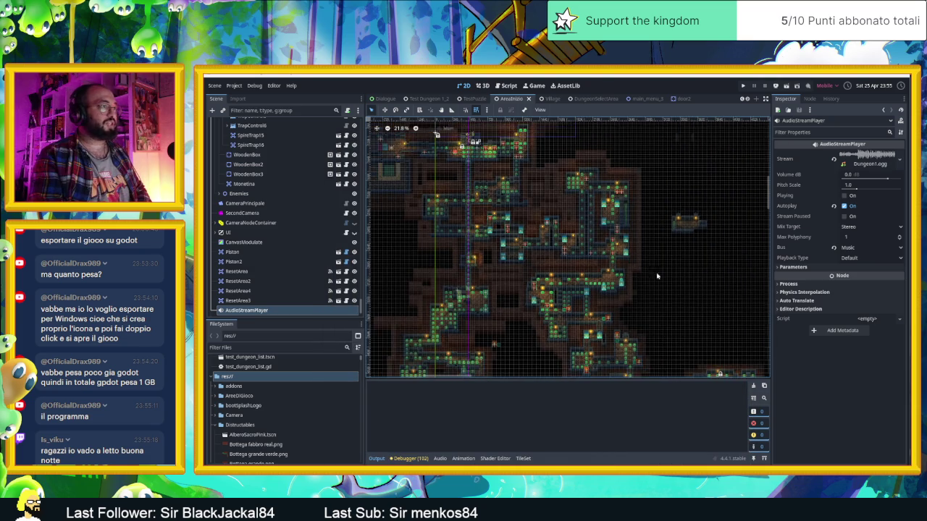
{"action": "scroll", "coordinate": [532, 265], "scroll_direction": "up", "scroll_amount": 6}
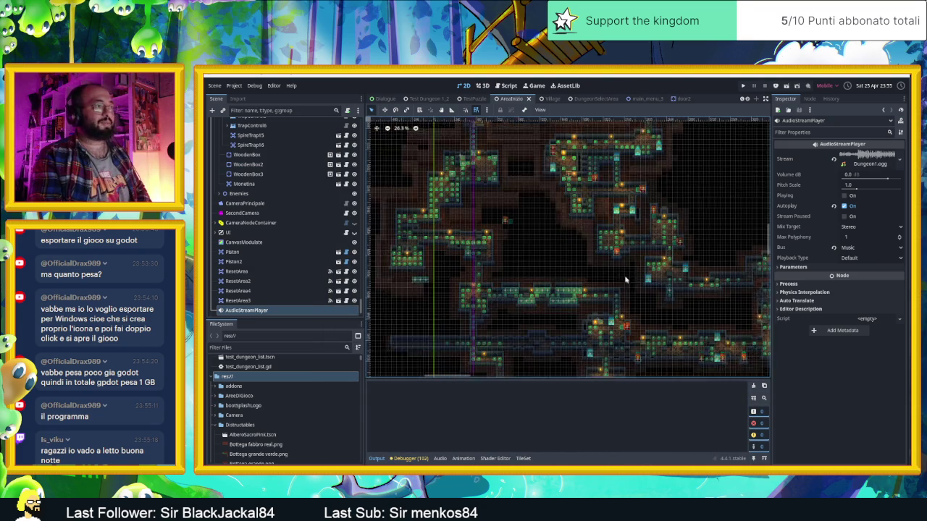
{"action": "scroll", "coordinate": [555, 250], "scroll_direction": "up", "scroll_amount": 2}
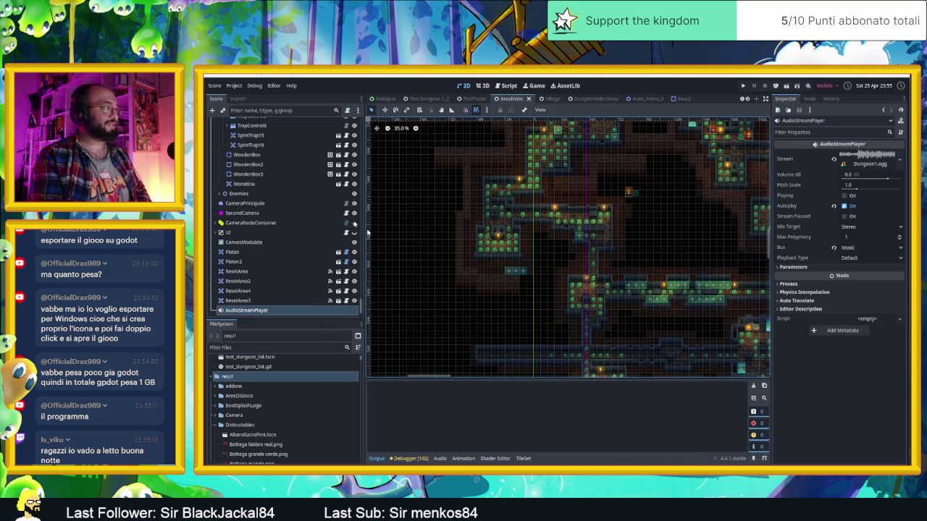
{"action": "scroll", "coordinate": [263, 192], "scroll_direction": "up", "scroll_amount": 5}
{"action": "scroll", "coordinate": [264, 193], "scroll_direction": "down", "scroll_amount": 10}
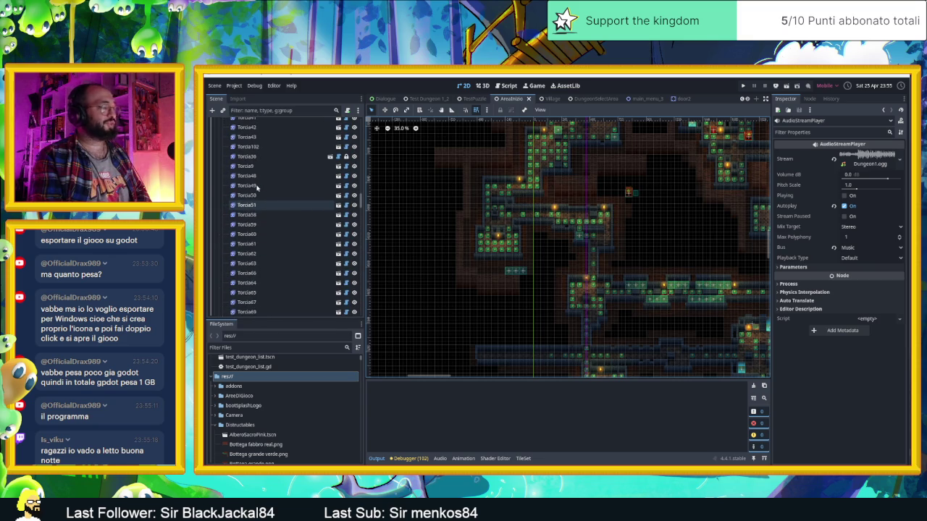
{"action": "scroll", "coordinate": [256, 188], "scroll_direction": "up", "scroll_amount": 15}
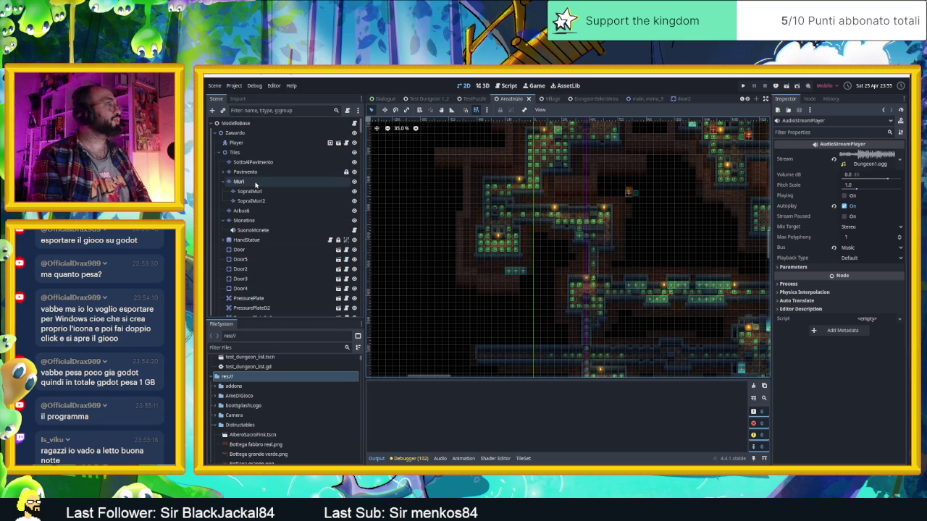
{"action": "left_click", "coordinate": [243, 181]}
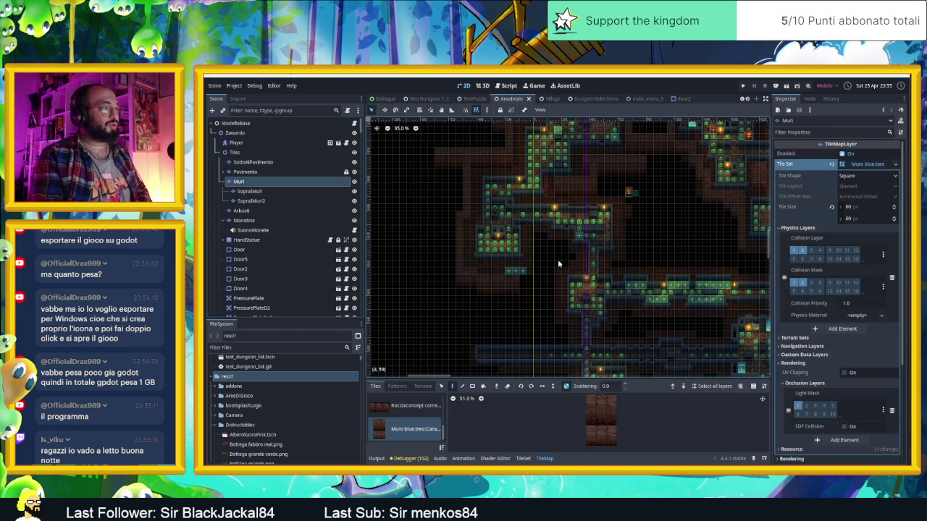
{"action": "scroll", "coordinate": [539, 239], "scroll_direction": "up", "scroll_amount": 4}
{"action": "left_click_drag", "start_coordinate": [589, 428], "coordinate": [615, 442]}
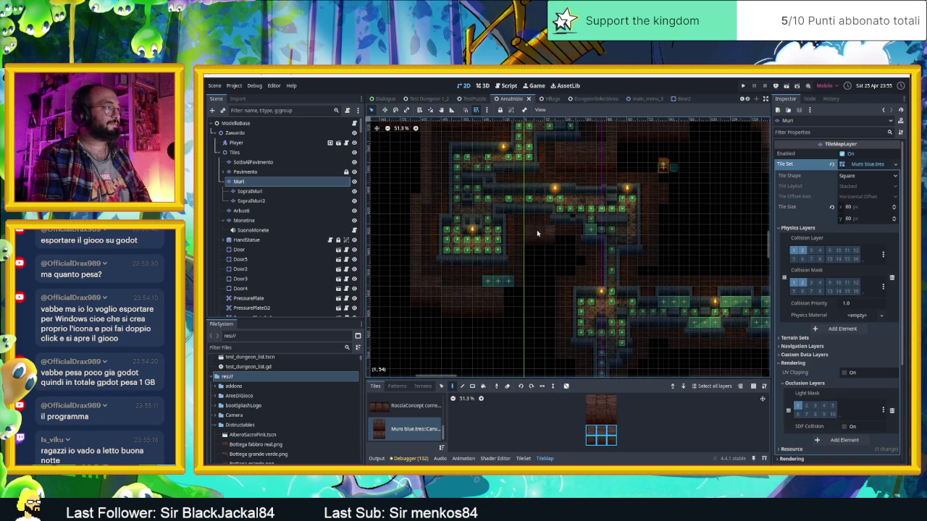
{"action": "left_click", "coordinate": [543, 235]}
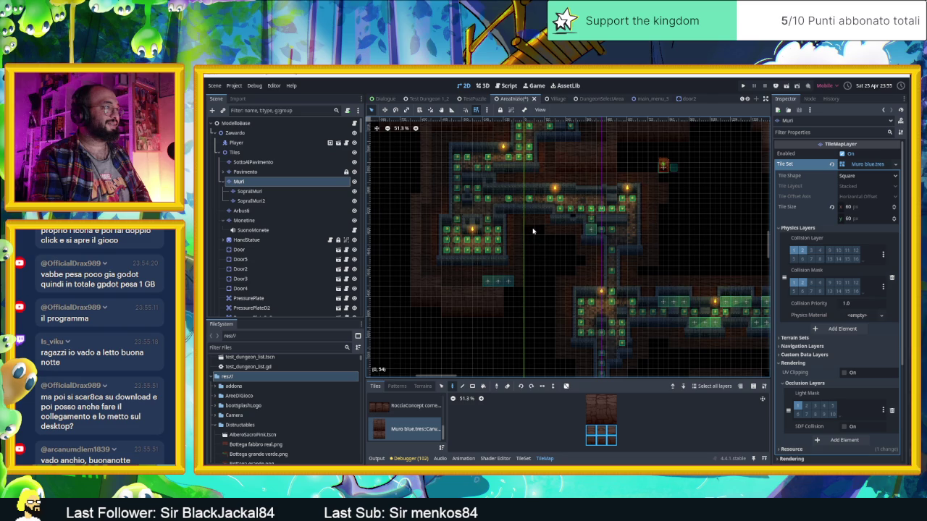
Switch to the SopraMuri layer and pick a single Muro blue wall tile.
{"action": "left_click", "coordinate": [268, 191]}
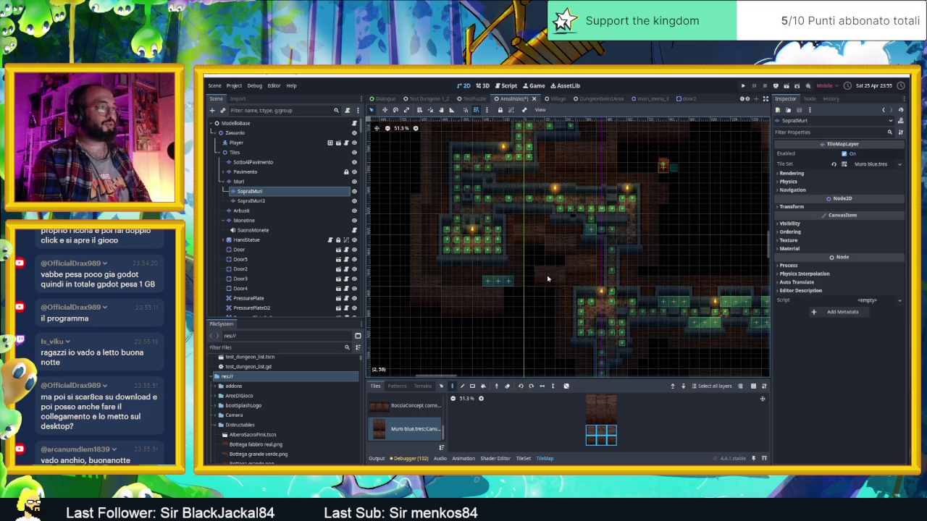
{"action": "scroll", "coordinate": [542, 273], "scroll_direction": "up", "scroll_amount": 2}
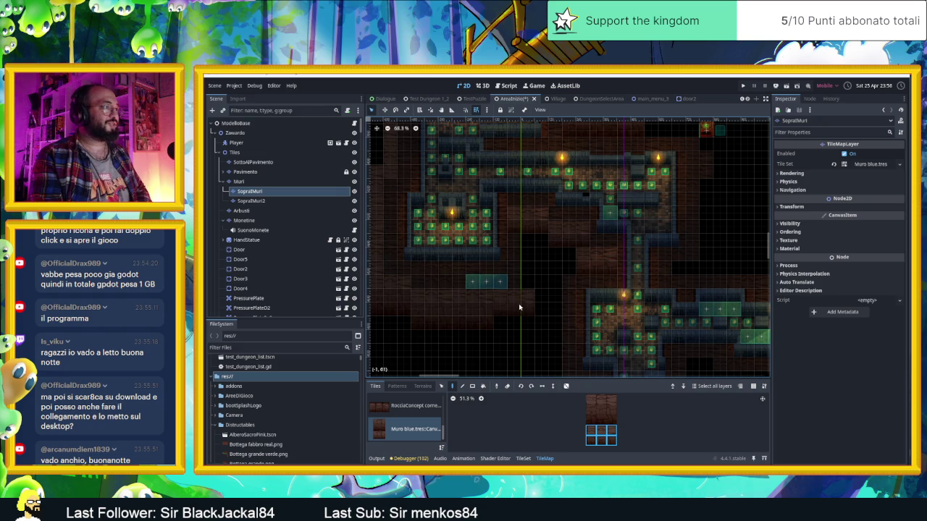
{"action": "left_click", "coordinate": [591, 431]}
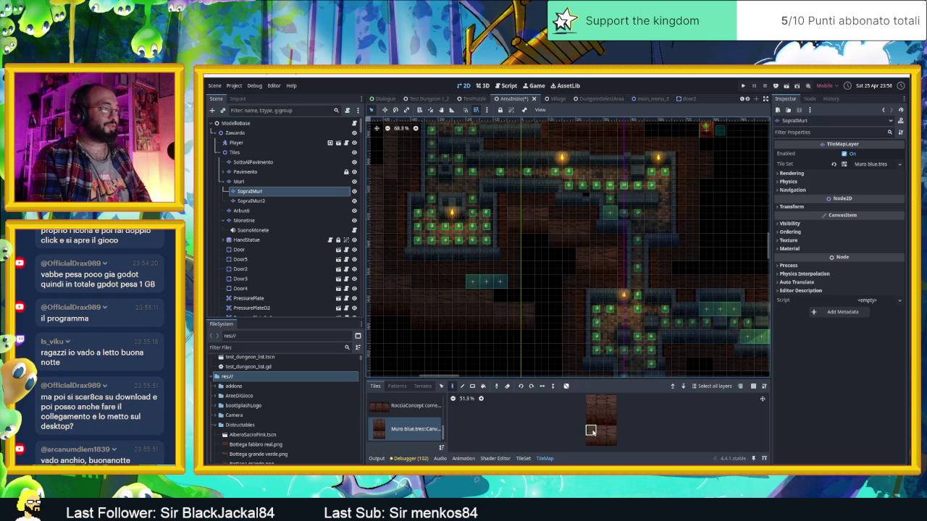
Paint a brick wall tile into the dark gap in the dungeon wall.
{"action": "left_click_drag", "start_coordinate": [591, 399], "coordinate": [612, 399]}
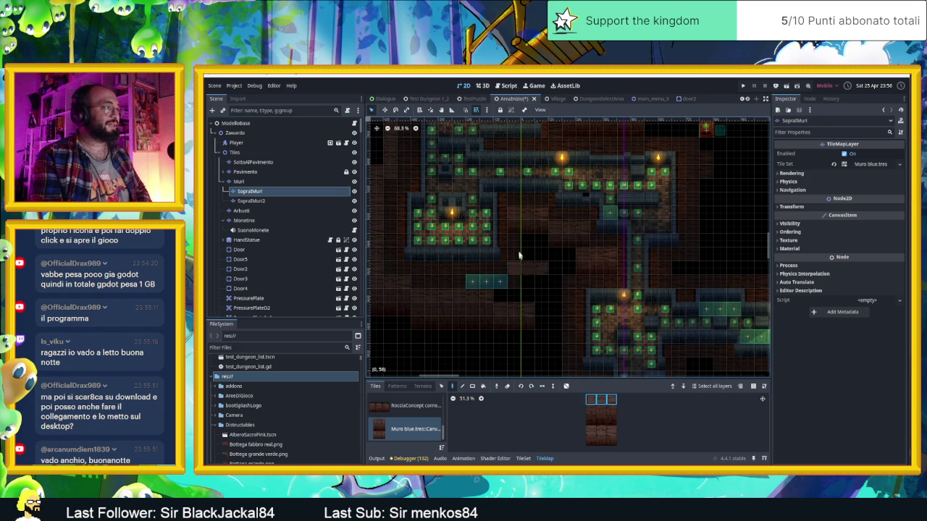
{"action": "left_click", "coordinate": [566, 386]}
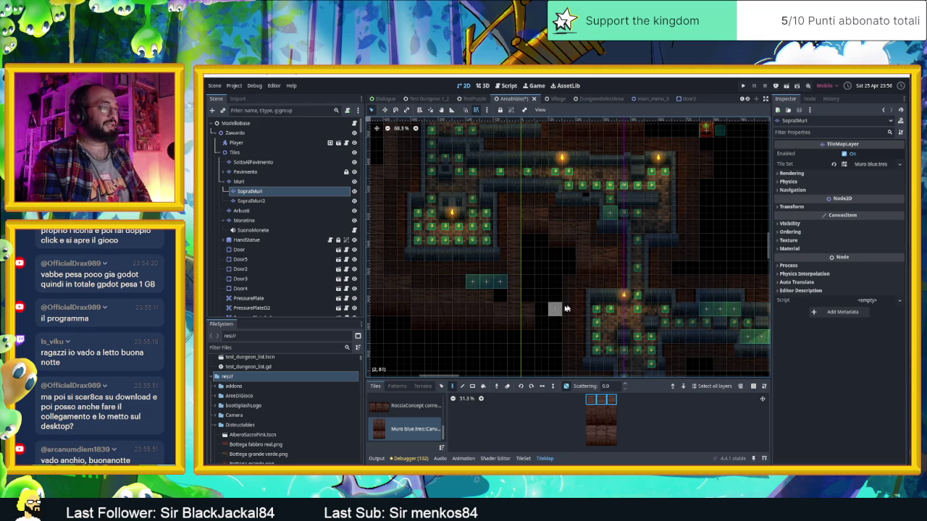
{"action": "scroll", "coordinate": [555, 331], "scroll_direction": "down", "scroll_amount": 3}
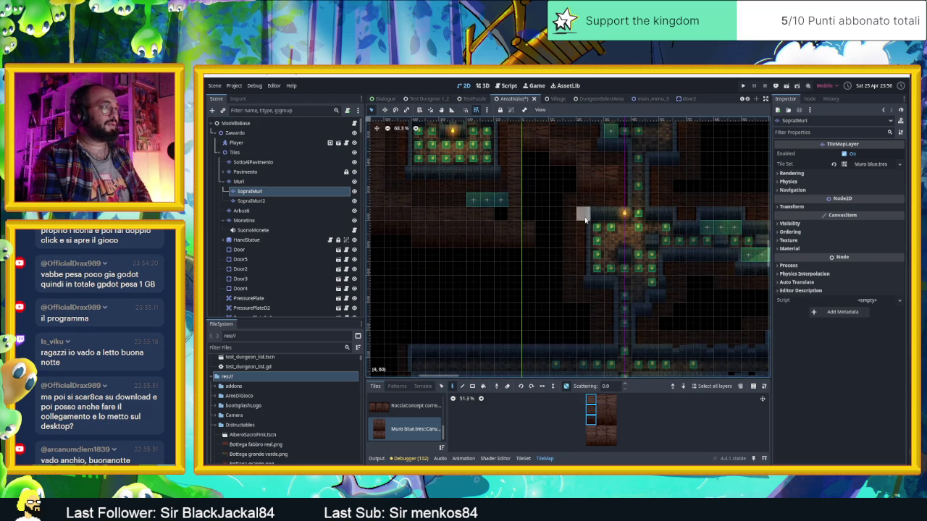
{"action": "left_click", "coordinate": [566, 386]}
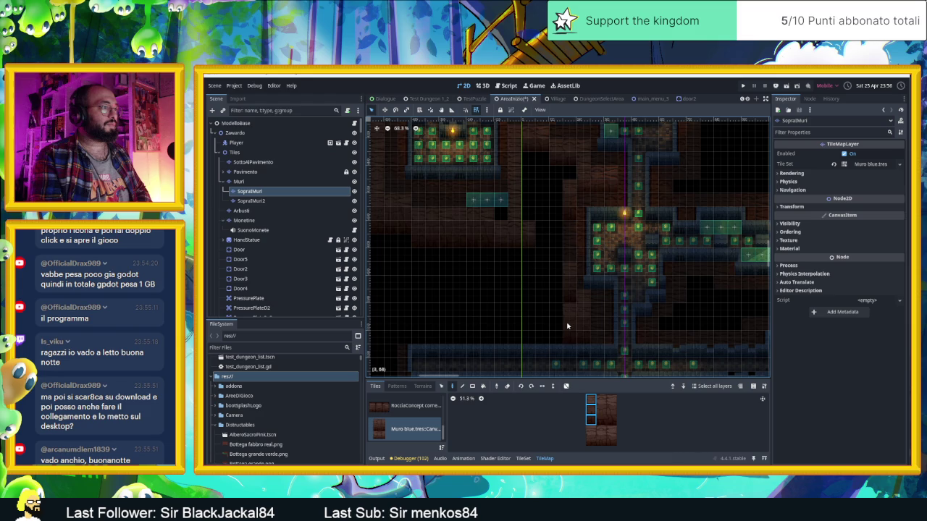
{"action": "left_click_drag", "start_coordinate": [588, 397], "coordinate": [612, 421]}
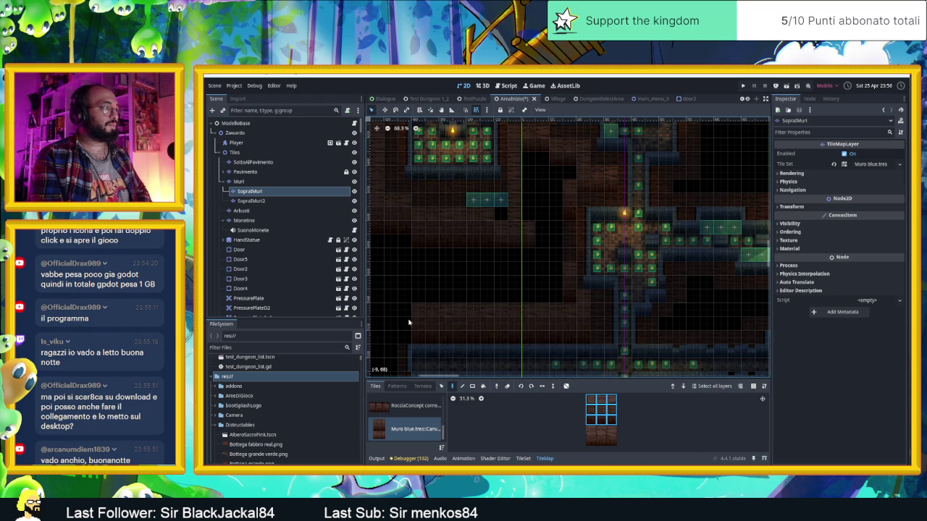
{"action": "left_click_drag", "start_coordinate": [499, 310], "coordinate": [614, 305]}
{"action": "scroll", "coordinate": [614, 305], "scroll_direction": "up", "scroll_amount": 1}
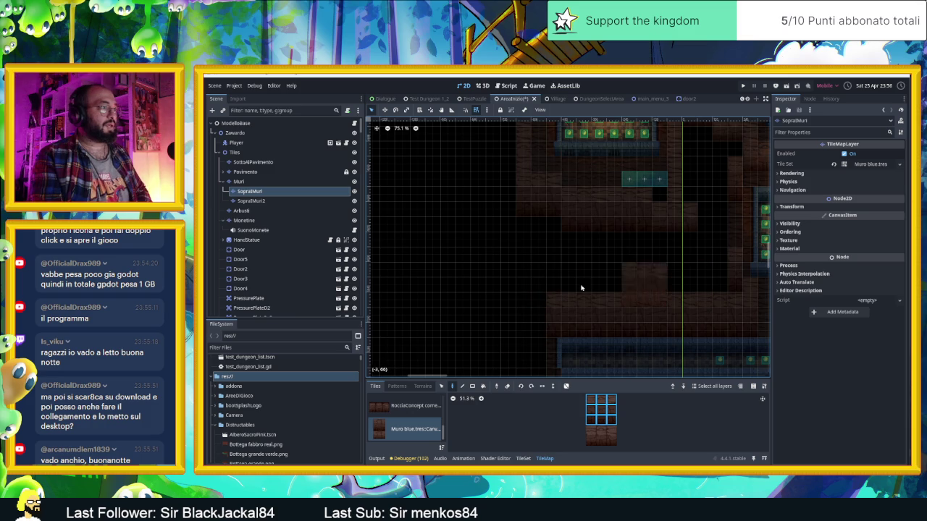
{"action": "left_click", "coordinate": [523, 314]}
Load the brush with the top row of three Muro blue wall tiles.
{"action": "left_click", "coordinate": [591, 399]}
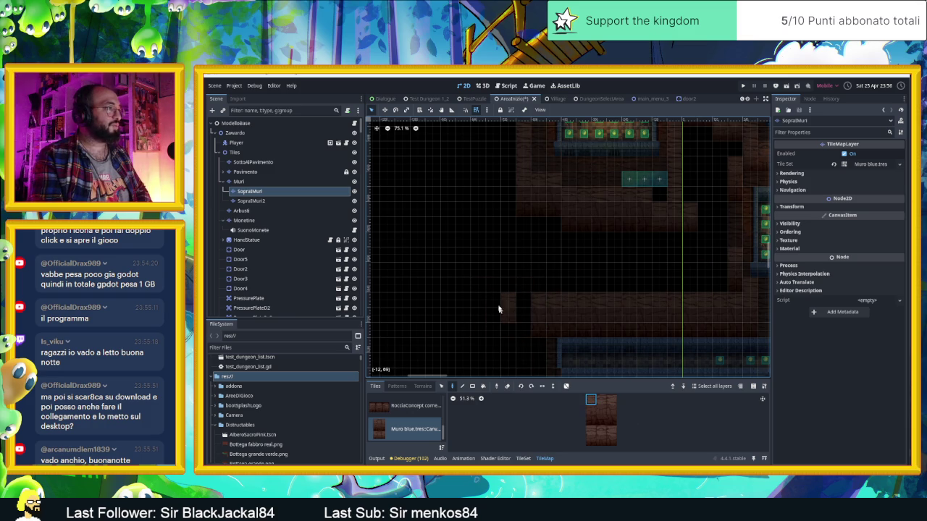
{"action": "left_click_drag", "start_coordinate": [601, 399], "coordinate": [600, 418]}
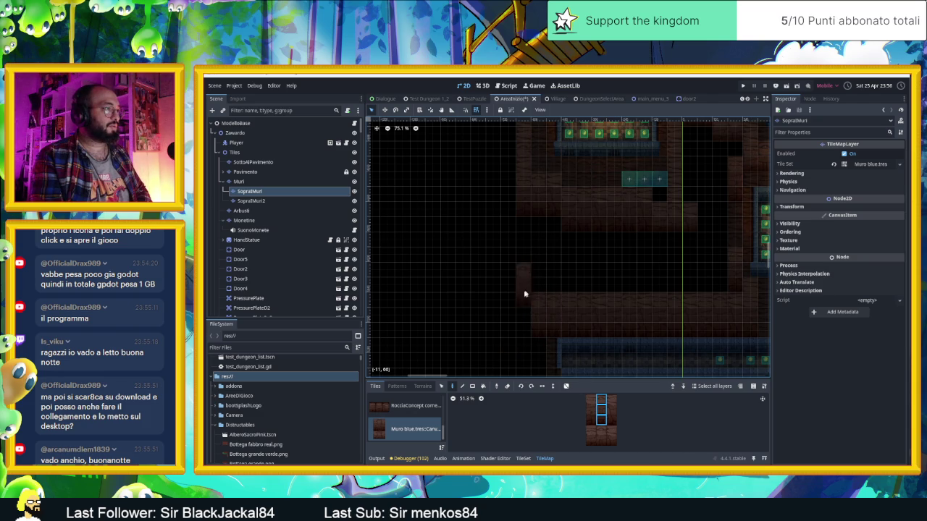
{"action": "scroll", "coordinate": [563, 307], "scroll_direction": "right", "scroll_amount": 3}
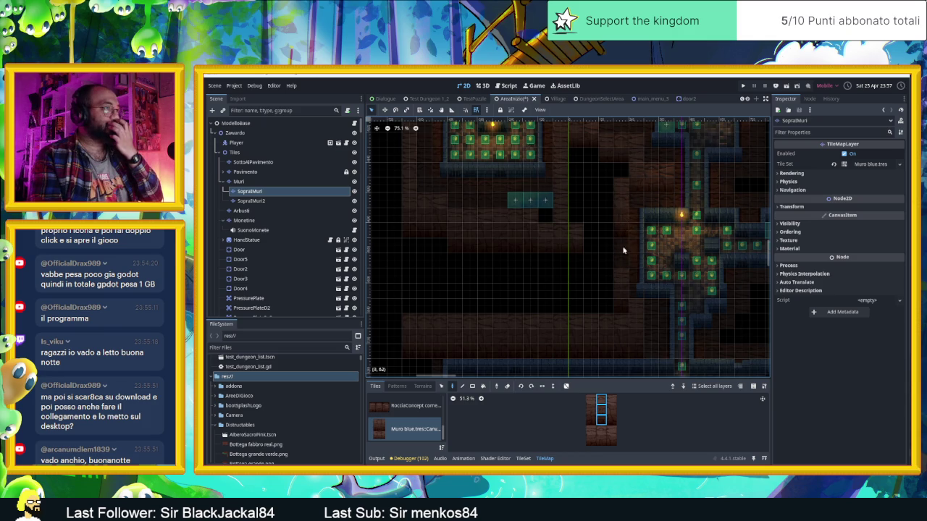
{"action": "left_click_drag", "start_coordinate": [590, 399], "coordinate": [613, 399]}
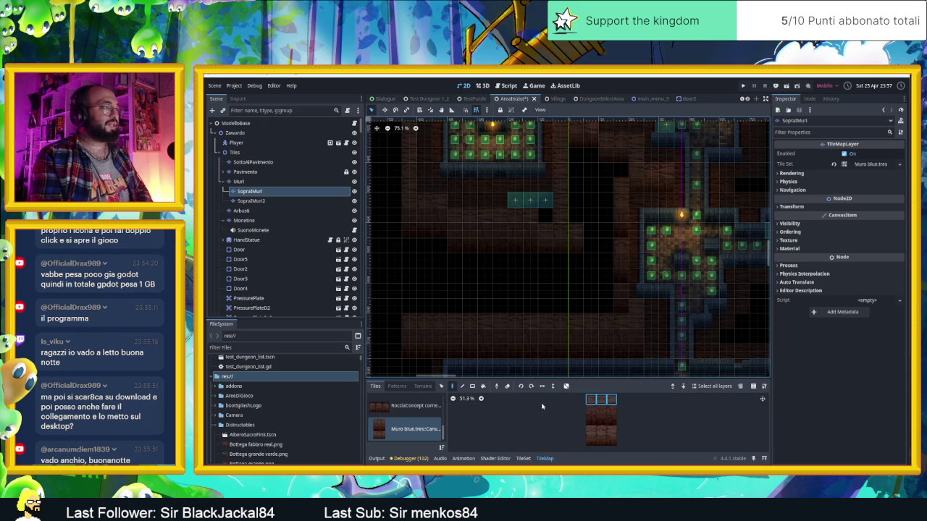
Pick a single lower wall tile and paint brown wall tiles rightward along the row below the corridor.
{"action": "left_click", "coordinate": [566, 386]}
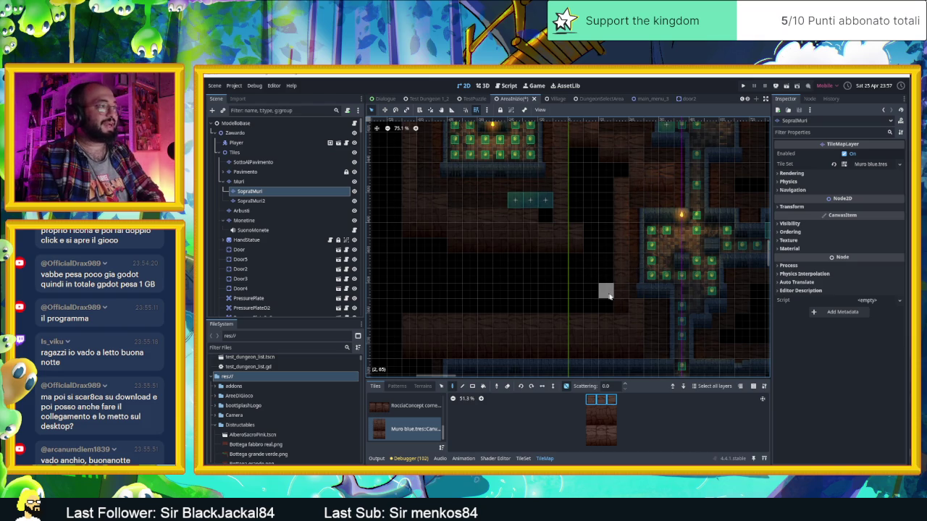
{"action": "scroll", "coordinate": [604, 290], "scroll_direction": "down", "scroll_amount": 2}
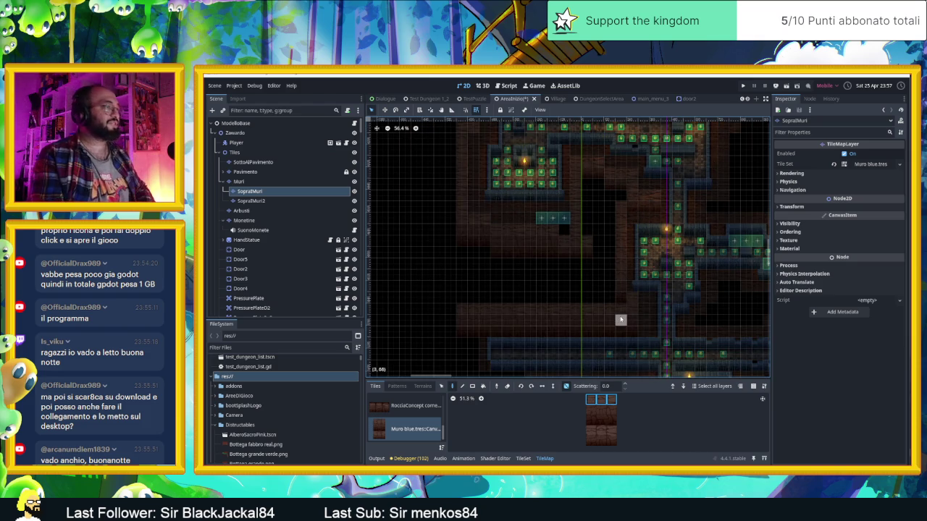
{"action": "scroll", "coordinate": [622, 321], "scroll_direction": "down", "scroll_amount": 2}
{"action": "scroll", "coordinate": [465, 308], "scroll_direction": "up", "scroll_amount": 1}
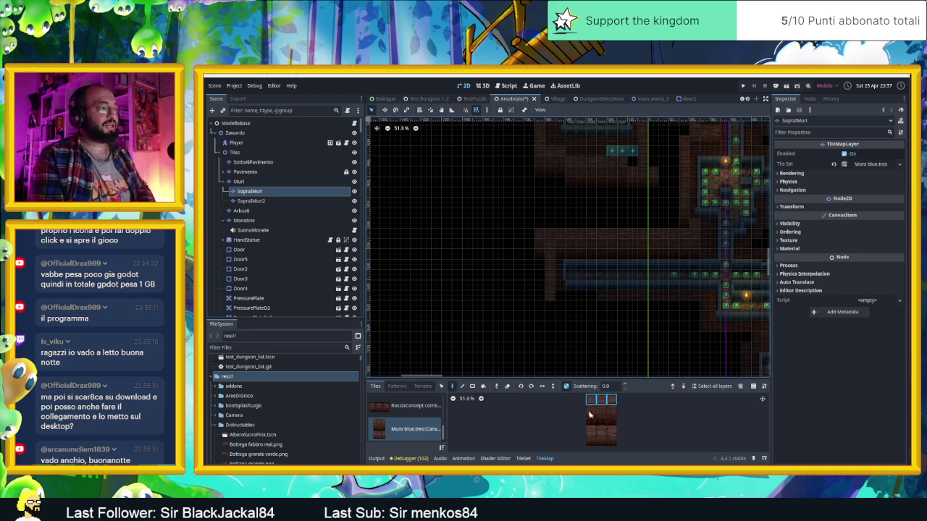
{"action": "left_click", "coordinate": [591, 440]}
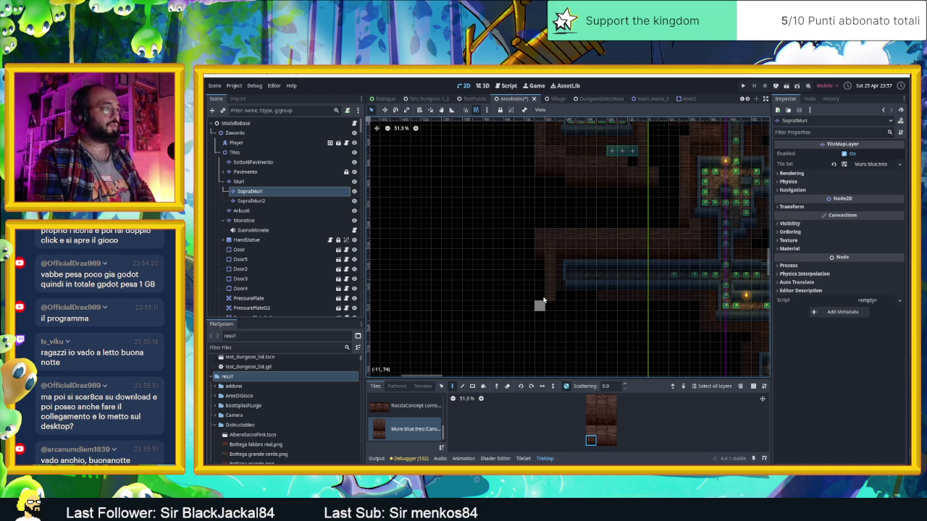
{"action": "scroll", "coordinate": [581, 320], "scroll_direction": "up", "scroll_amount": 2}
{"action": "scroll", "coordinate": [579, 319], "scroll_direction": "up", "scroll_amount": 1}
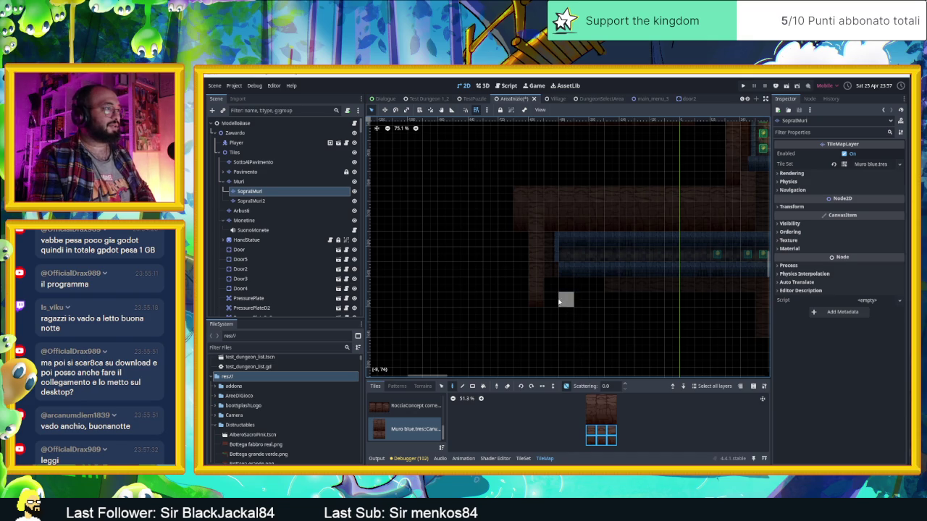
{"action": "left_click", "coordinate": [566, 386]}
{"action": "left_click", "coordinate": [568, 298]}
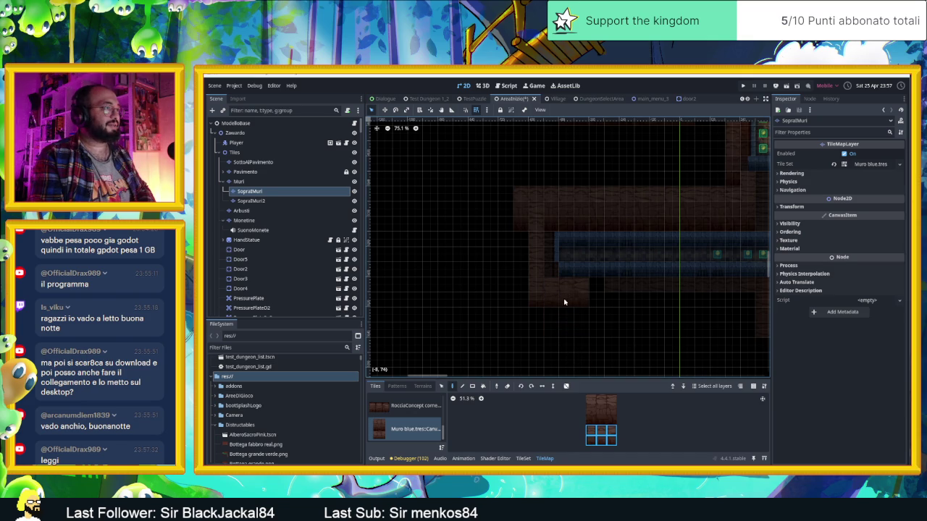
{"action": "mouse_move", "coordinate": [567, 301]}
{"action": "left_mouse_down"}
{"action": "mouse_move", "coordinate": [730, 308]}
{"action": "mouse_move", "coordinate": [625, 306]}
{"action": "mouse_move", "coordinate": [603, 297]}
{"action": "left_mouse_up"}
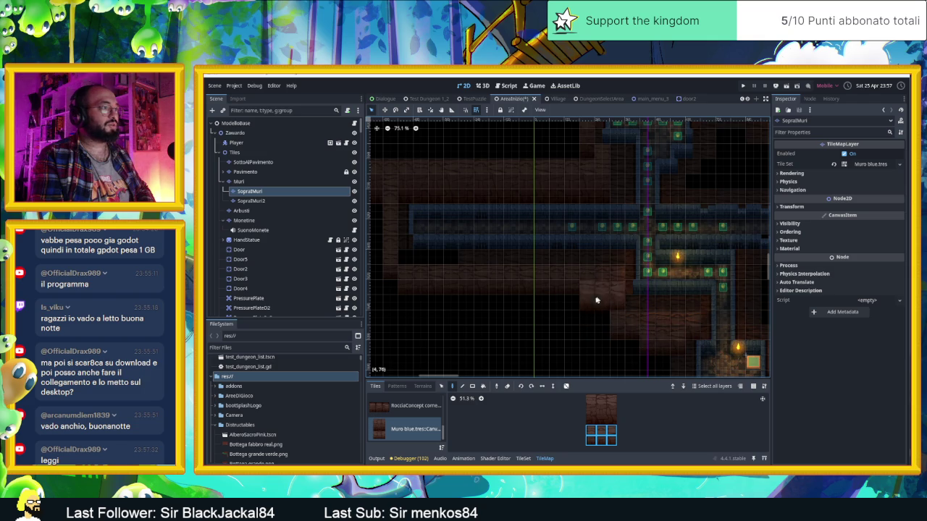
Load three adjacent wall tiles with random painting on, then paint a vertical wall column downward.
{"action": "left_click_drag", "start_coordinate": [612, 399], "coordinate": [591, 400]}
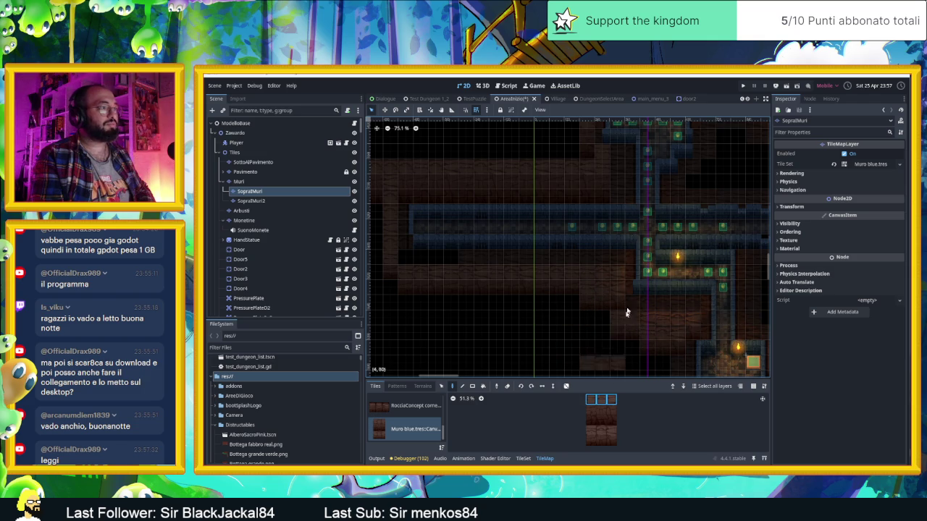
{"action": "left_click", "coordinate": [565, 385]}
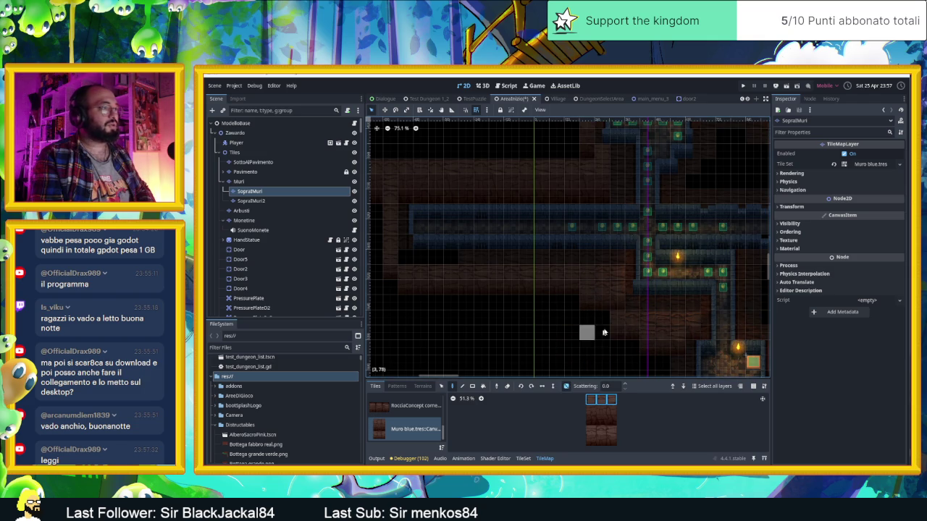
{"action": "left_click_drag", "start_coordinate": [674, 344], "coordinate": [587, 252]}
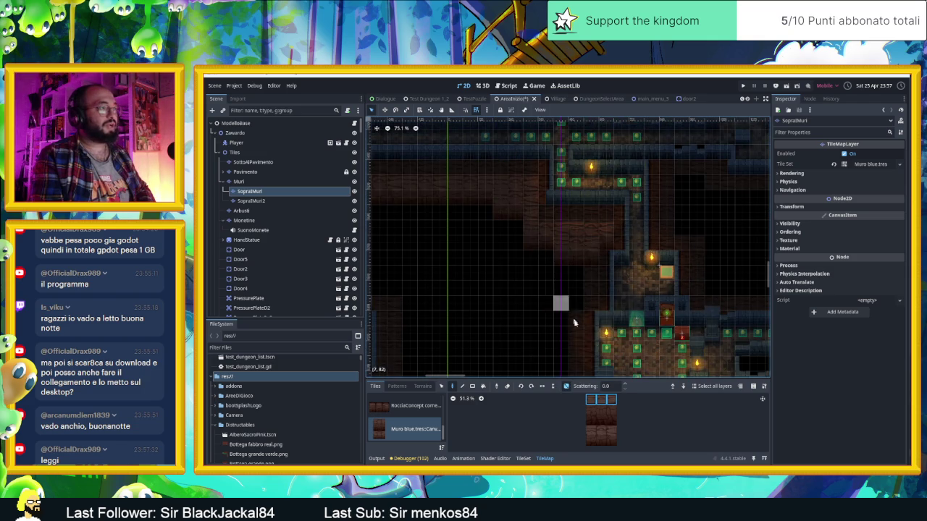
{"action": "left_click", "coordinate": [590, 440]}
{"action": "mouse_move", "coordinate": [590, 440]}
{"action": "left_mouse_down"}
{"action": "mouse_move", "coordinate": [612, 428]}
{"action": "mouse_move", "coordinate": [590, 429]}
{"action": "left_mouse_up"}
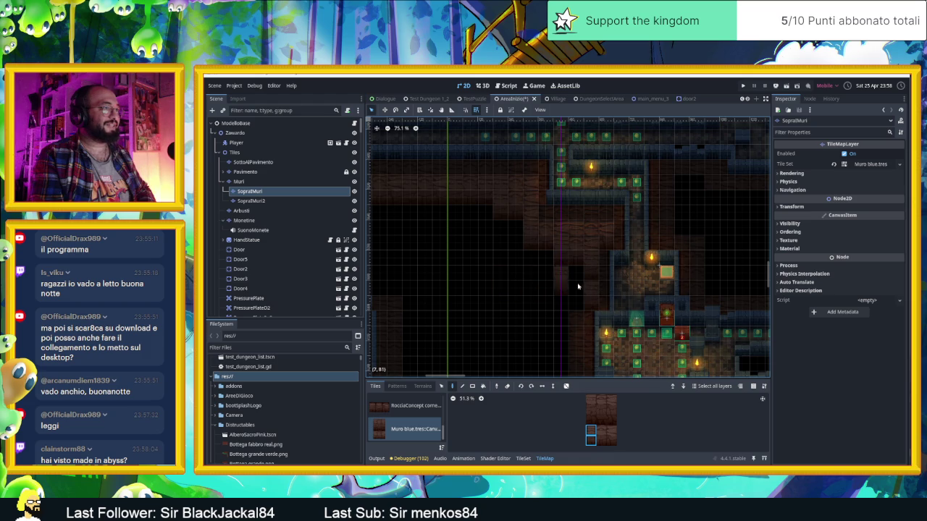
{"action": "left_click_drag", "start_coordinate": [588, 431], "coordinate": [613, 430]}
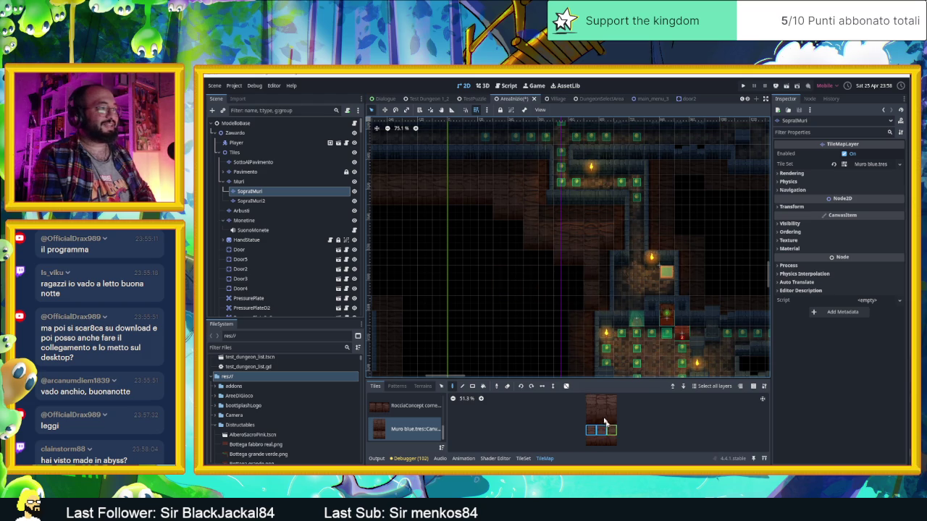
{"action": "left_click", "coordinate": [565, 386]}
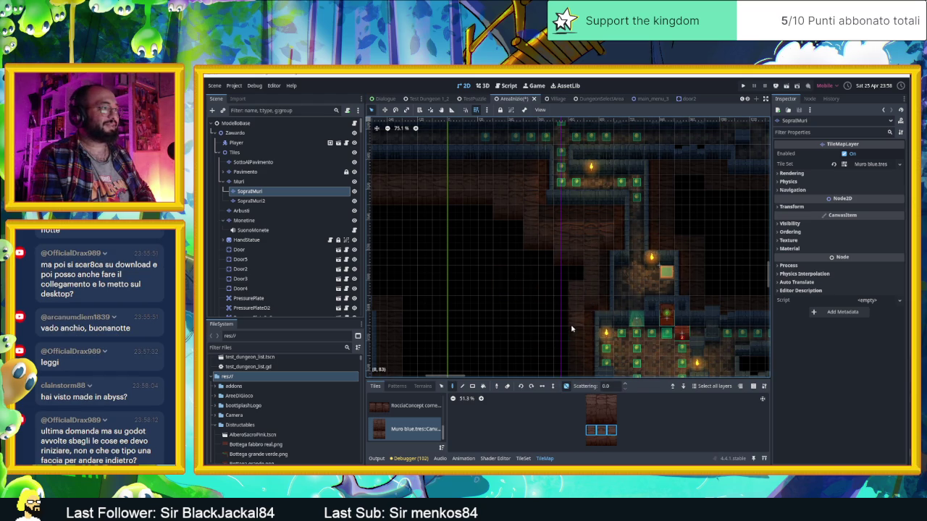
{"action": "scroll", "coordinate": [571, 290], "scroll_direction": "down", "scroll_amount": 5}
{"action": "left_click_drag", "start_coordinate": [574, 206], "coordinate": [576, 300]}
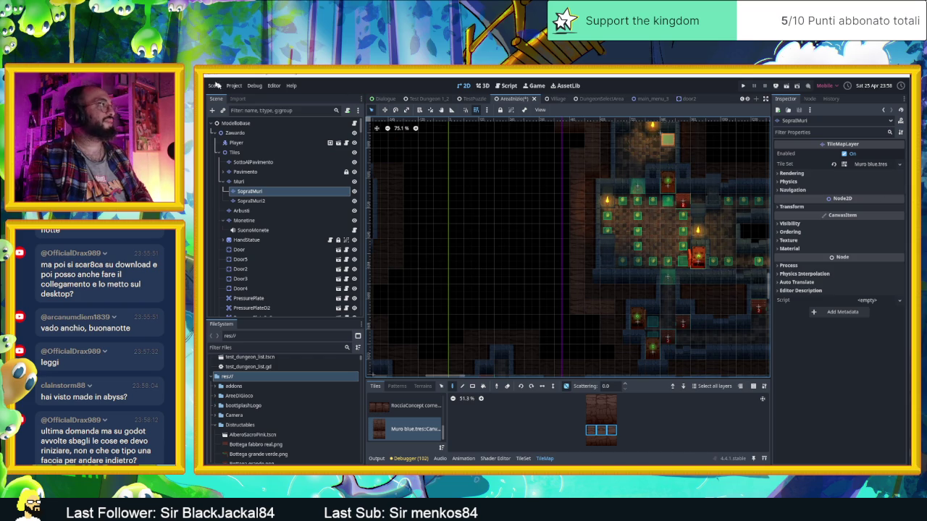
{"action": "left_click", "coordinate": [233, 85]}
{"action": "left_click", "coordinate": [255, 85]}
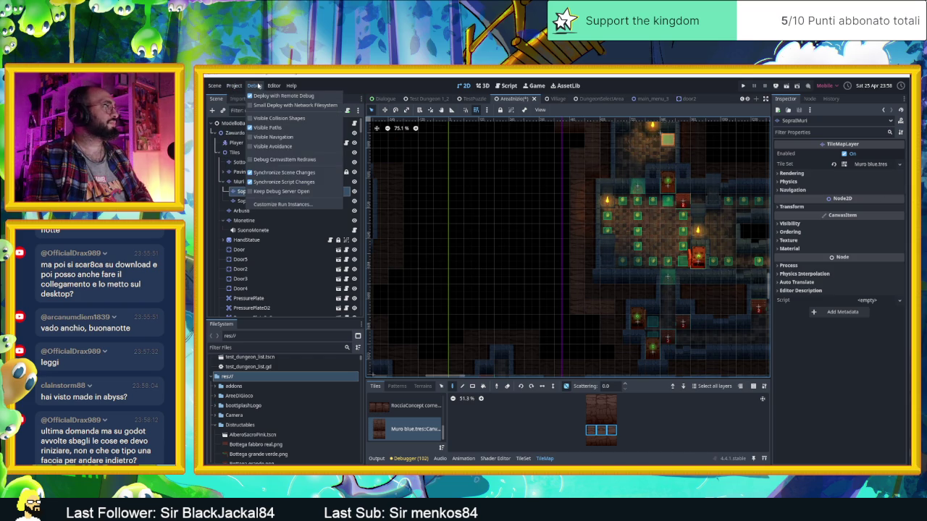
{"action": "mouse_move", "coordinate": [276, 87]}
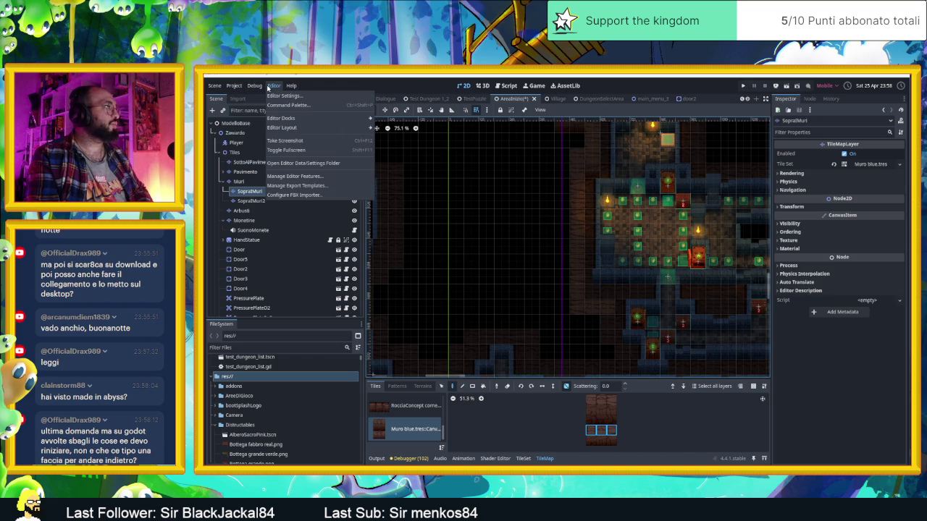
{"action": "left_click", "coordinate": [215, 86]}
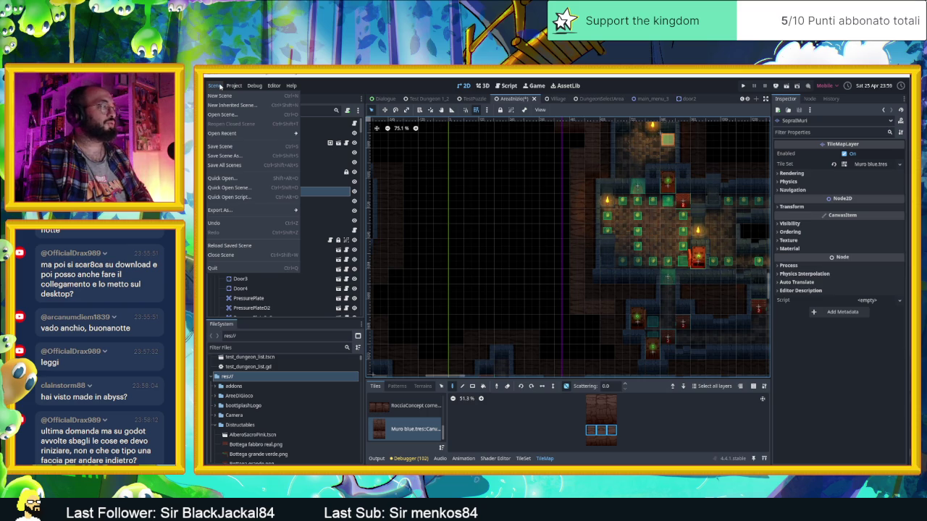
{"action": "left_click", "coordinate": [220, 85]}
{"action": "left_click", "coordinate": [234, 85]}
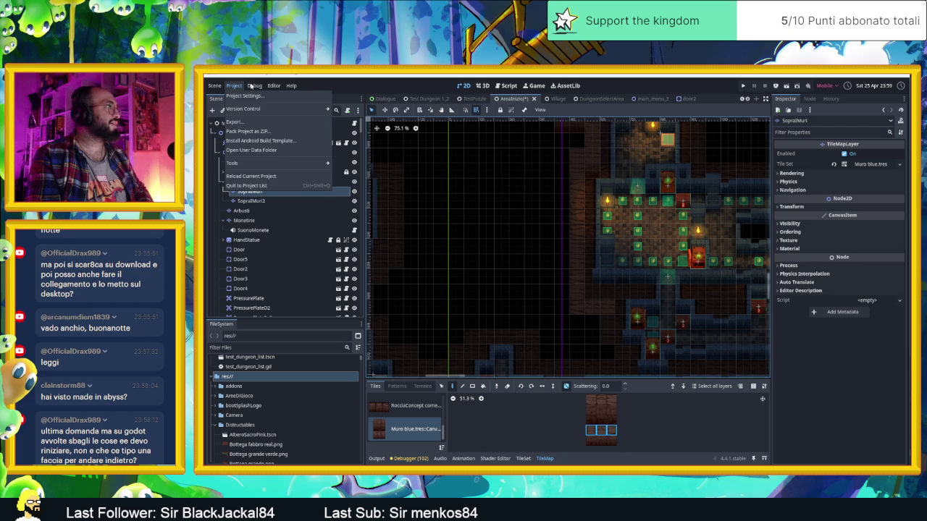
{"action": "mouse_move", "coordinate": [250, 86]}
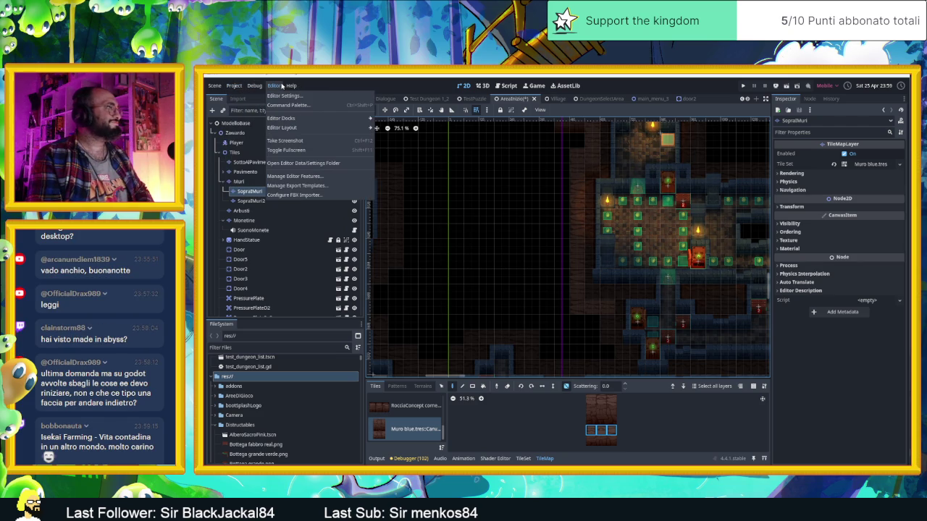
{"action": "left_click", "coordinate": [317, 86]}
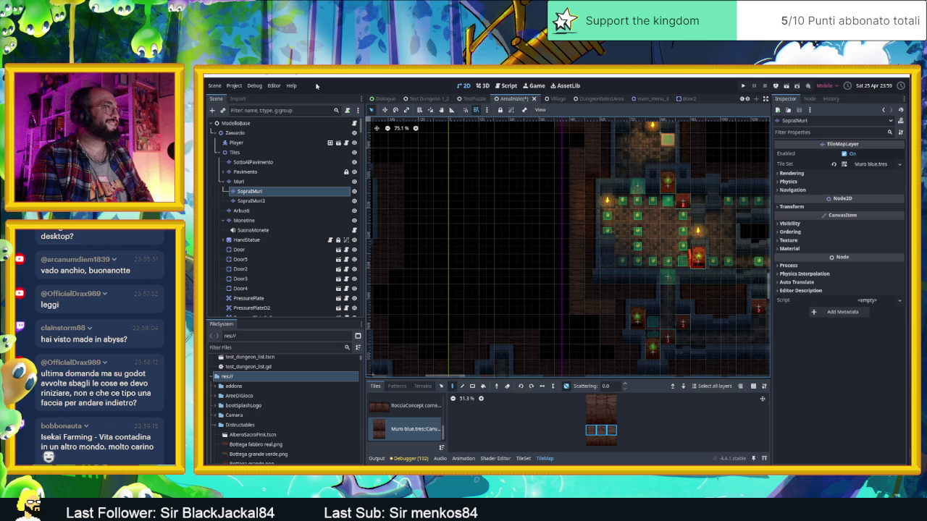
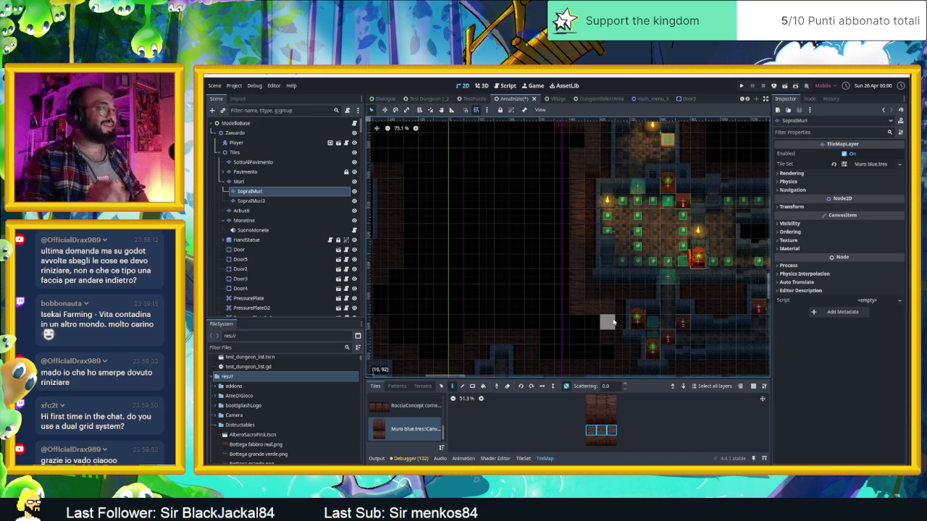
Pick a single wall tile from the Muro blue atlas with random placement off.
{"action": "mouse_move", "coordinate": [606, 306]}
{"action": "left_mouse_down"}
{"action": "mouse_move", "coordinate": [578, 277]}
{"action": "mouse_move", "coordinate": [564, 315]}
{"action": "left_mouse_up"}
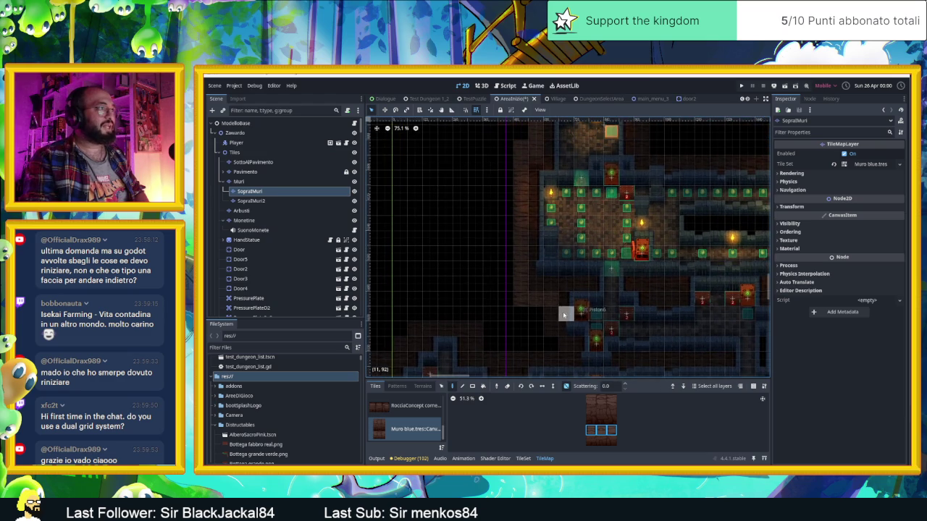
{"action": "left_click_drag", "start_coordinate": [535, 174], "coordinate": [549, 227]}
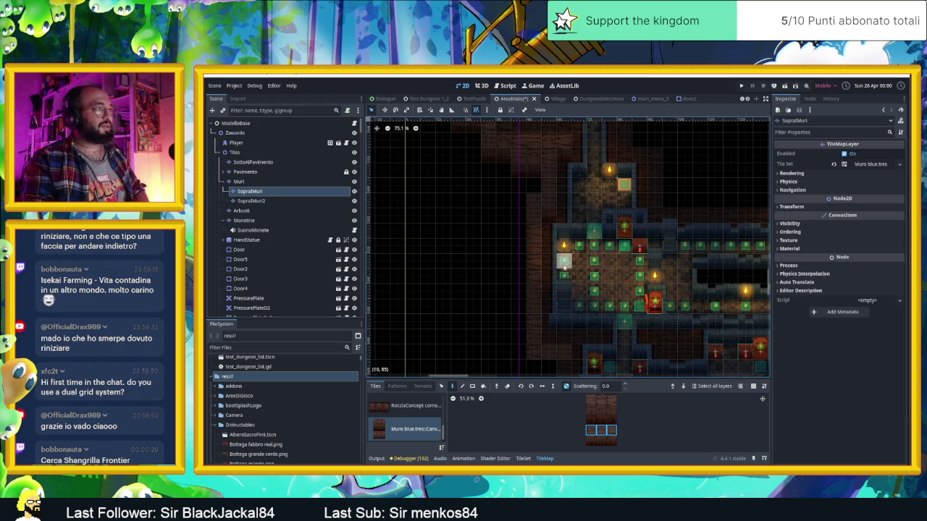
{"action": "scroll", "coordinate": [575, 264], "scroll_direction": "down", "scroll_amount": 3}
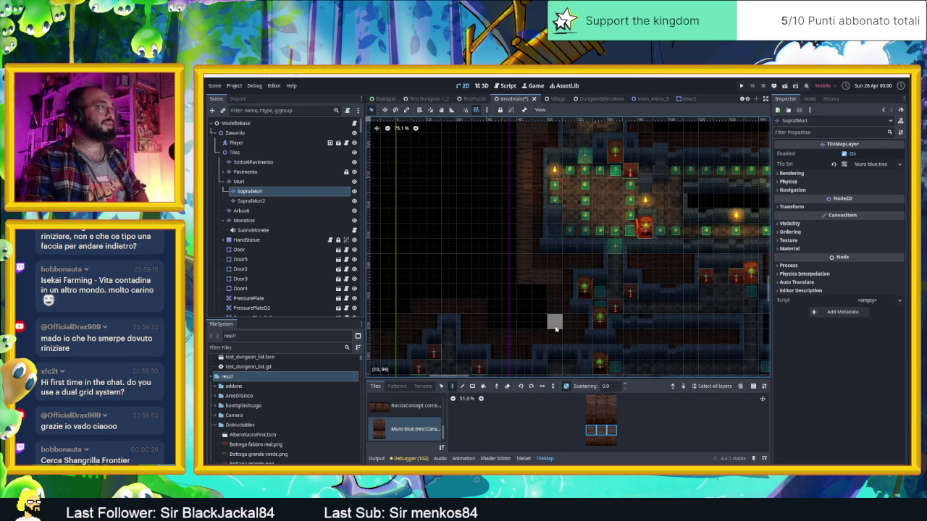
{"action": "left_click", "coordinate": [591, 430]}
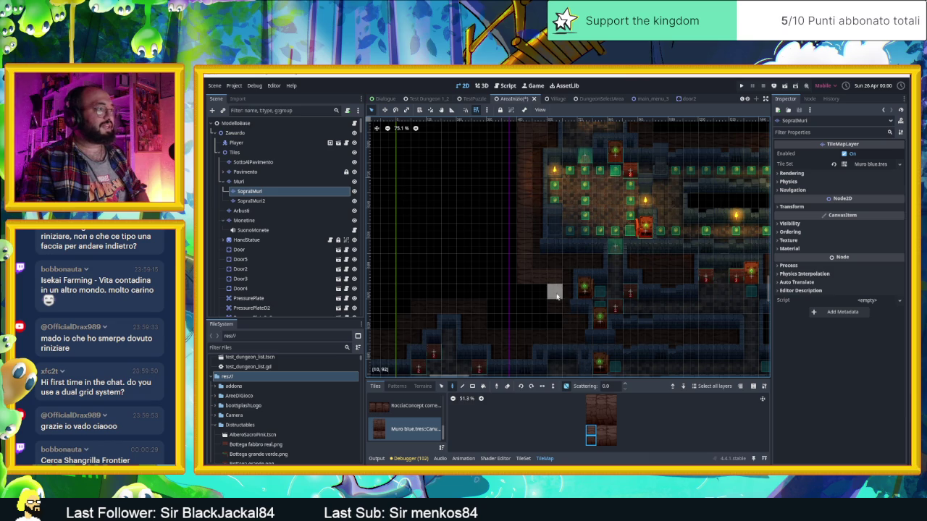
{"action": "left_click", "coordinate": [569, 386]}
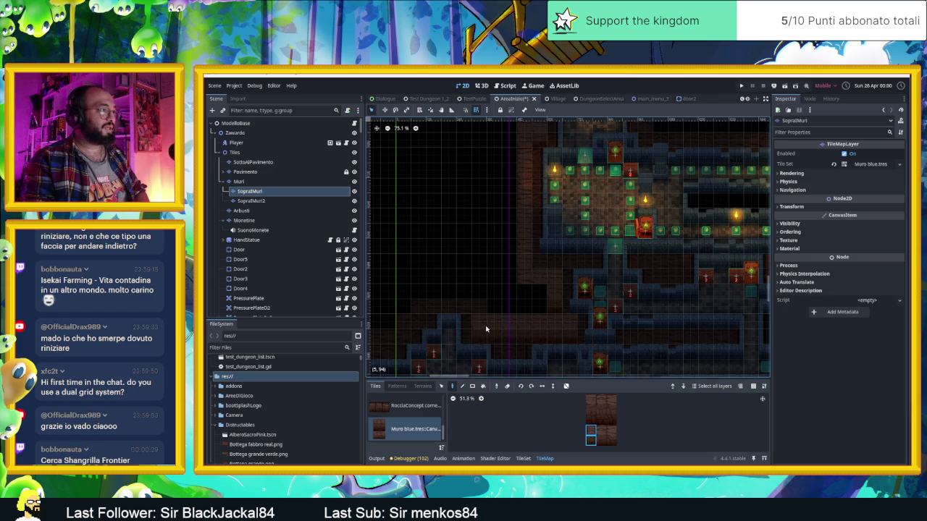
Switch the brush to the bottom-row wall tile and paint a vertical column on SopraMuri.
{"action": "left_click_drag", "start_coordinate": [591, 430], "coordinate": [613, 430]}
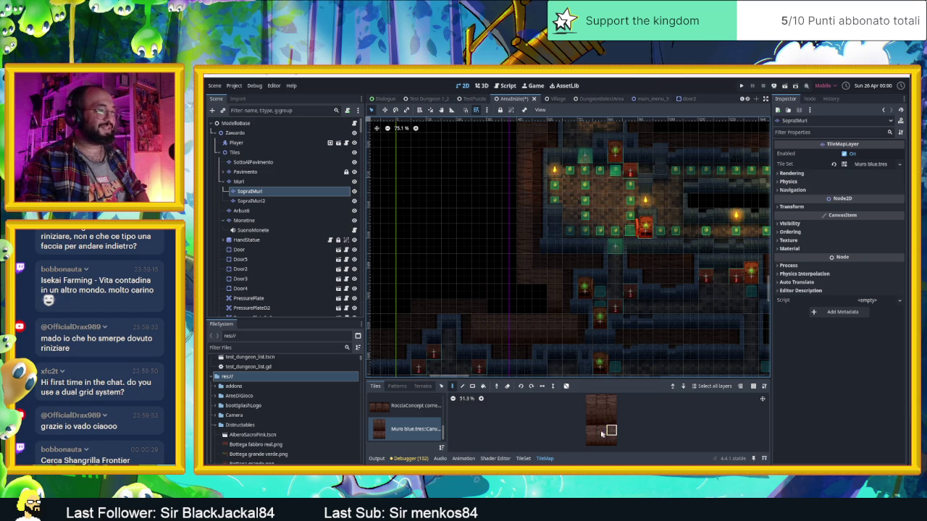
{"action": "left_click", "coordinate": [566, 386]}
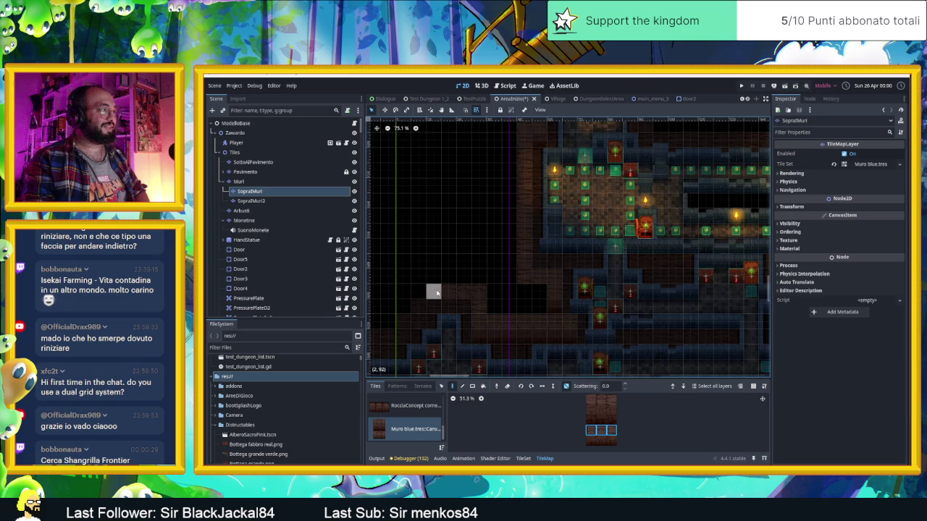
{"action": "scroll", "coordinate": [430, 289], "scroll_direction": "left", "scroll_amount": 5}
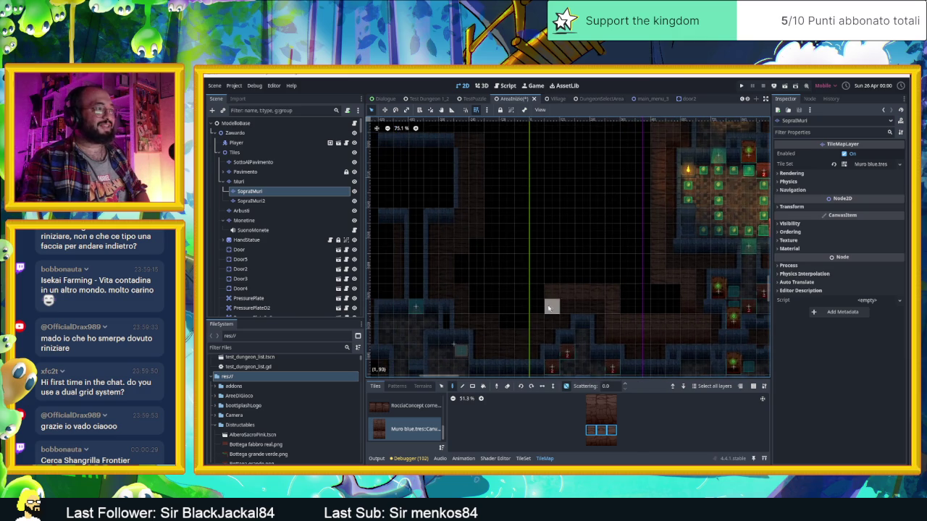
{"action": "mouse_move", "coordinate": [612, 441]}
{"action": "left_mouse_down"}
{"action": "mouse_move", "coordinate": [593, 441]}
{"action": "mouse_move", "coordinate": [593, 430]}
{"action": "left_mouse_up"}
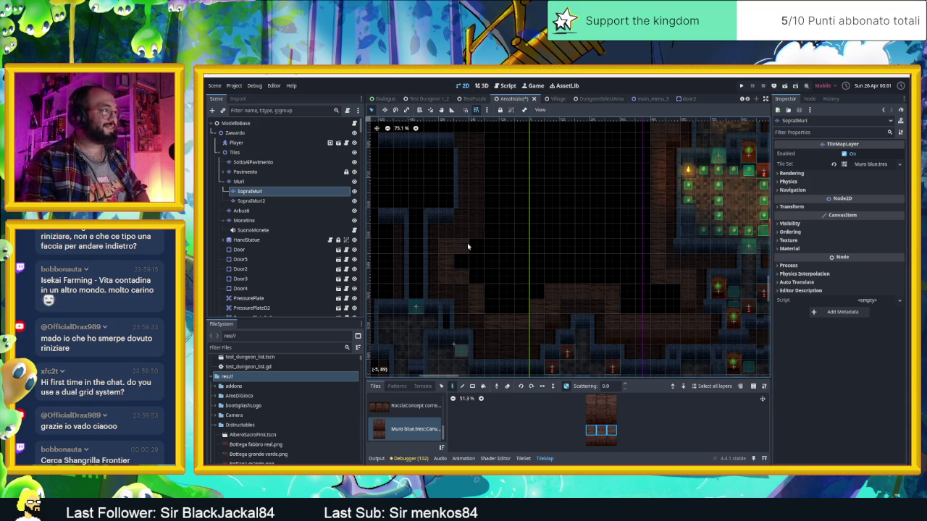
{"action": "left_click_drag", "start_coordinate": [474, 244], "coordinate": [476, 149]}
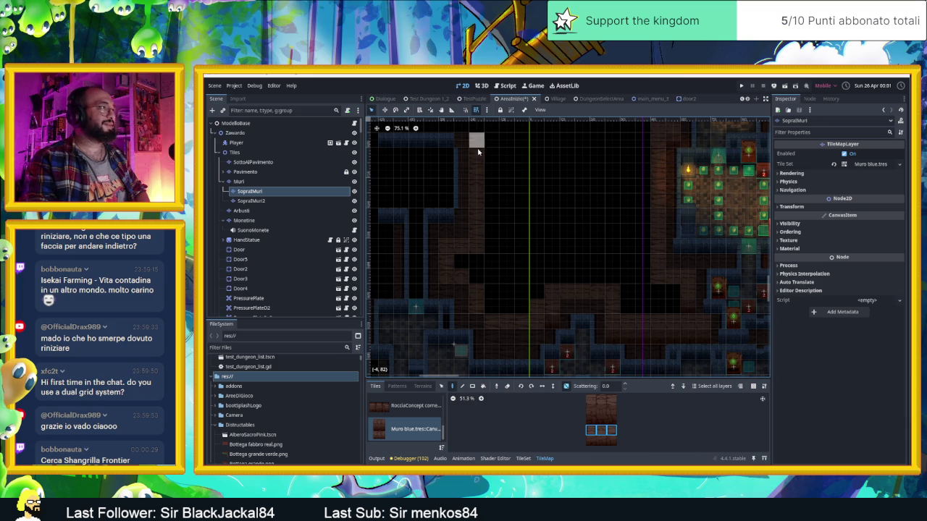
Set the brush to a vertical strip of three Muro blue wall tiles with random scattering off.
{"action": "scroll", "coordinate": [557, 241], "scroll_direction": "down", "scroll_amount": 3}
{"action": "scroll", "coordinate": [654, 258], "scroll_direction": "down", "scroll_amount": 2}
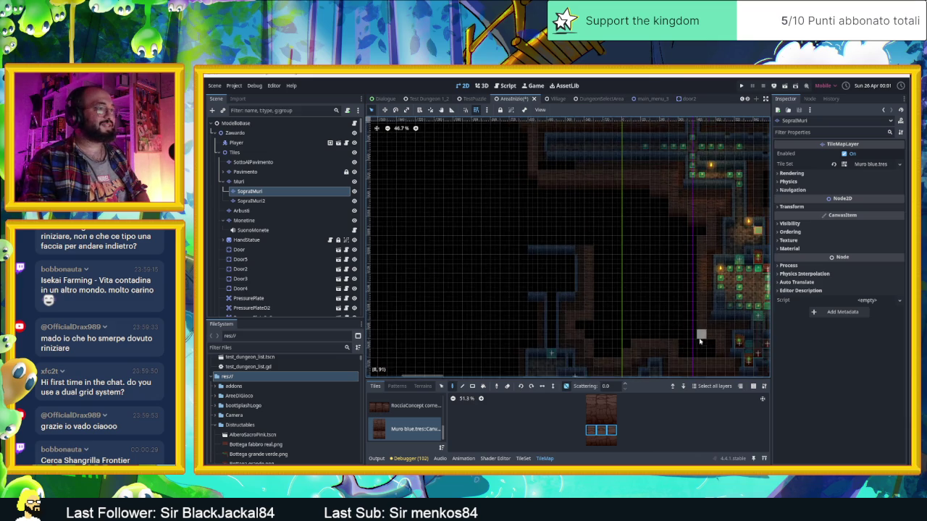
{"action": "left_click_drag", "start_coordinate": [700, 339], "coordinate": [649, 293]}
{"action": "mouse_move", "coordinate": [725, 304]}
{"action": "left_mouse_down"}
{"action": "mouse_move", "coordinate": [608, 293]}
{"action": "mouse_move", "coordinate": [649, 294]}
{"action": "left_mouse_up"}
{"action": "scroll", "coordinate": [649, 295], "scroll_direction": "up", "scroll_amount": 1}
{"action": "mouse_move", "coordinate": [599, 266]}
{"action": "left_mouse_down"}
{"action": "mouse_move", "coordinate": [523, 239]}
{"action": "mouse_move", "coordinate": [575, 265]}
{"action": "mouse_move", "coordinate": [606, 217]}
{"action": "mouse_move", "coordinate": [604, 269]}
{"action": "left_mouse_up"}
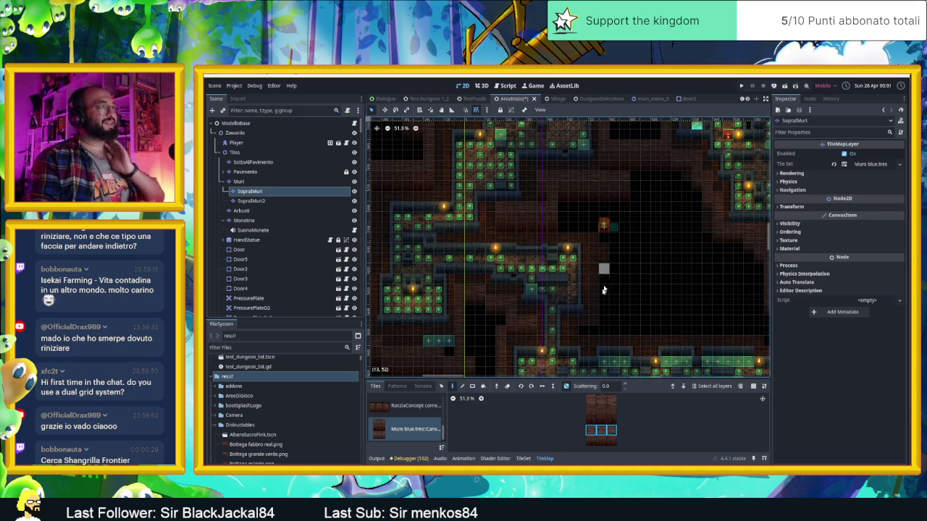
{"action": "left_click_drag", "start_coordinate": [589, 427], "coordinate": [612, 433]}
{"action": "left_click", "coordinate": [566, 386]}
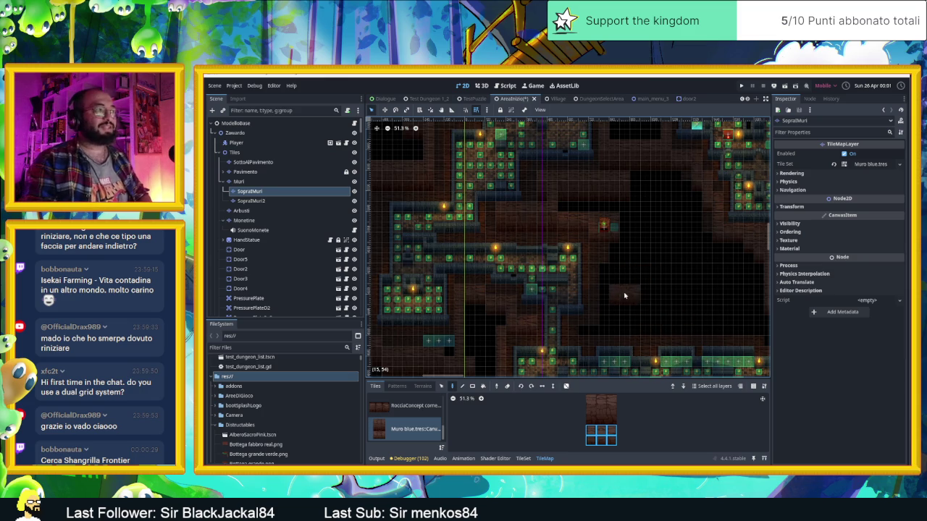
{"action": "left_click", "coordinate": [599, 440]}
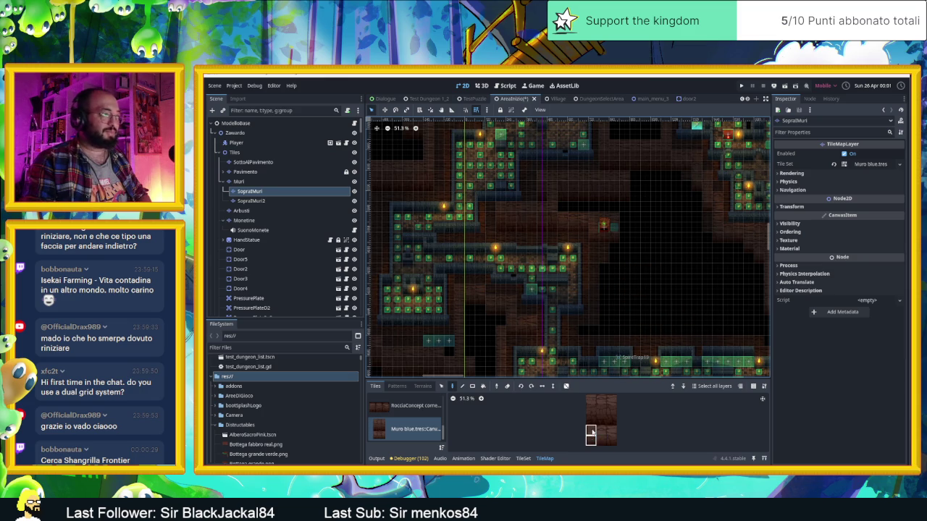
{"action": "left_click_drag", "start_coordinate": [591, 398], "coordinate": [588, 426]}
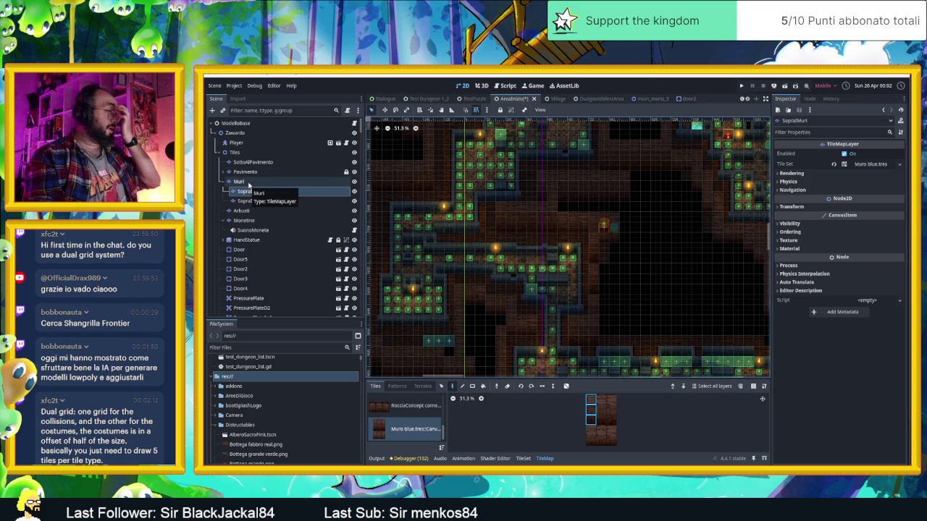
Inspect the Pavimento and Muri layers, then reselect SopraMuri.
{"action": "left_click", "coordinate": [249, 185]}
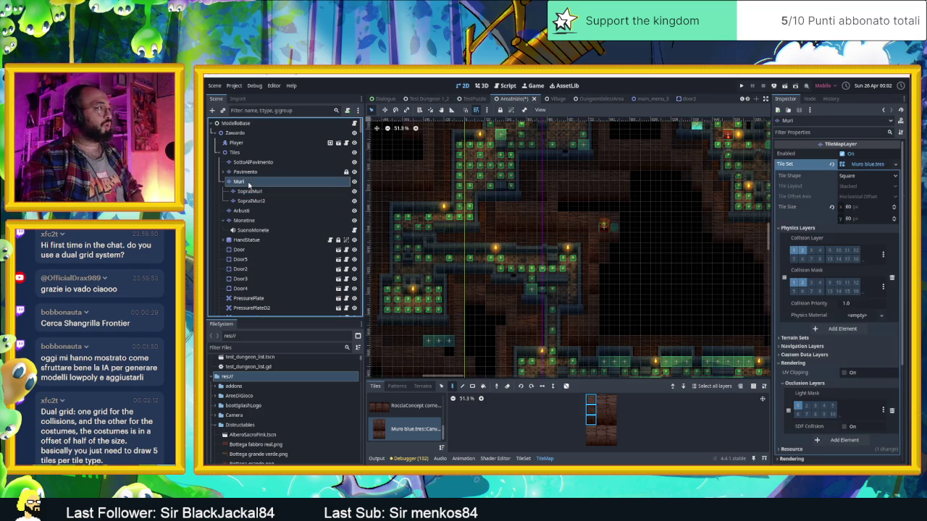
{"action": "key", "text": "Up"}
{"action": "left_click", "coordinate": [244, 182]}
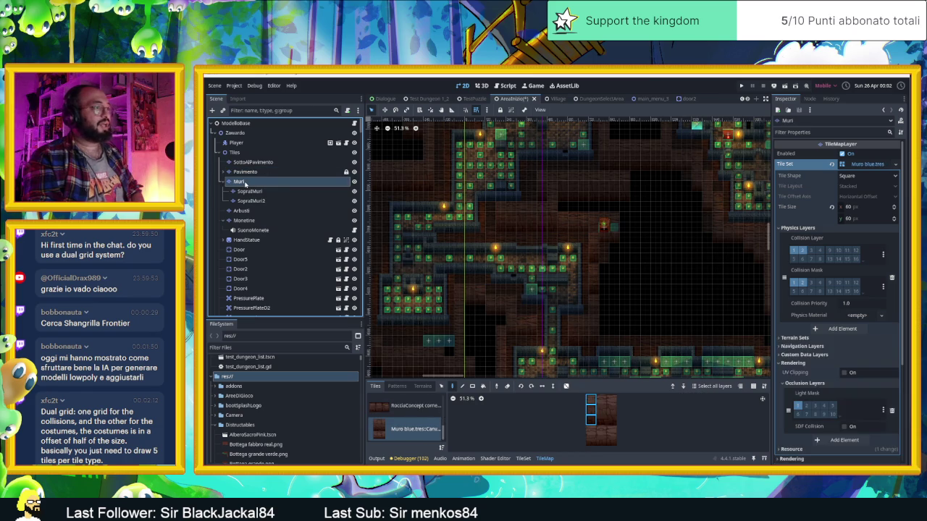
{"action": "left_click", "coordinate": [258, 191]}
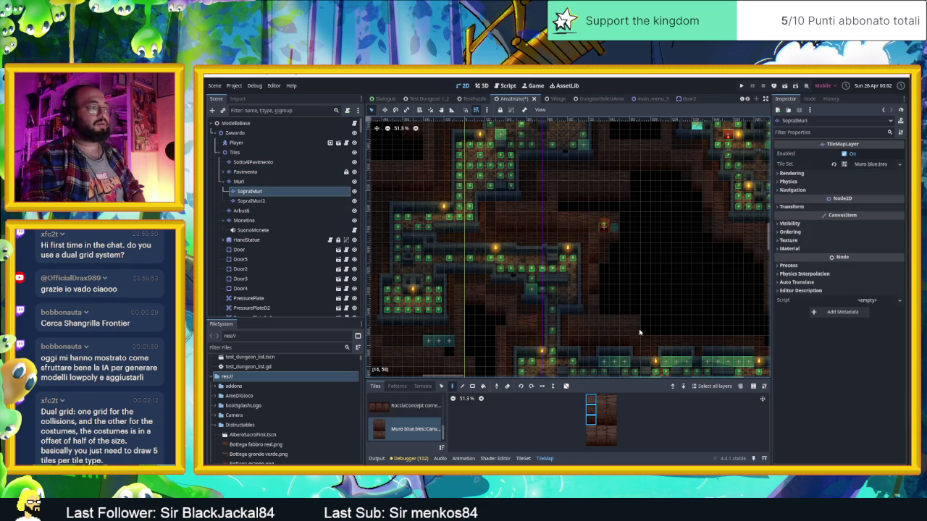
Narrow the atlas selection to a two-tile vertical wall piece.
{"action": "left_click_drag", "start_coordinate": [695, 333], "coordinate": [554, 305]}
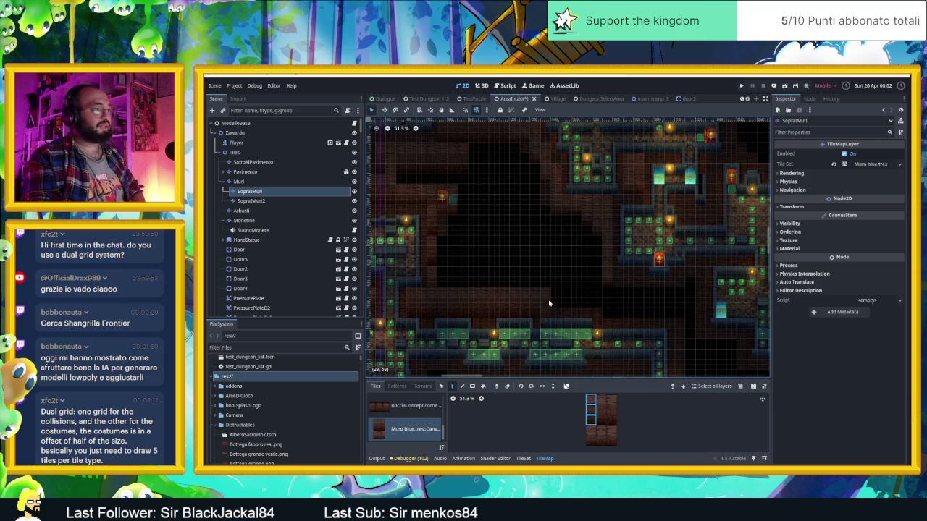
{"action": "left_click_drag", "start_coordinate": [591, 399], "coordinate": [612, 421]}
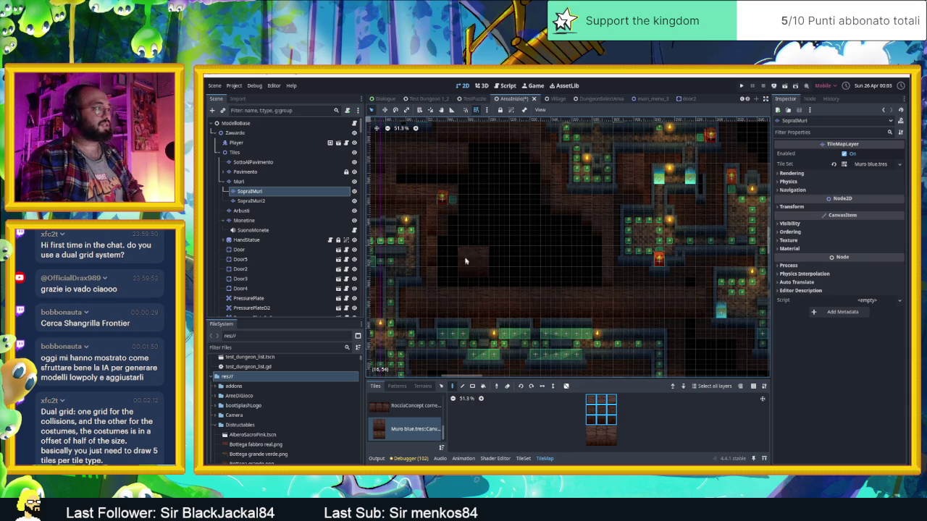
{"action": "scroll", "coordinate": [529, 290], "scroll_direction": "up", "scroll_amount": 2}
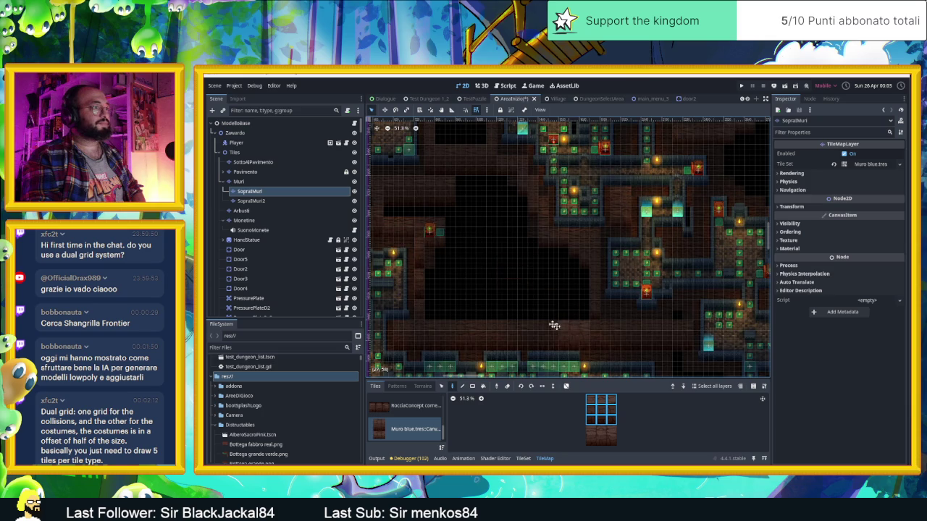
{"action": "scroll", "coordinate": [459, 245], "scroll_direction": "down", "scroll_amount": 5}
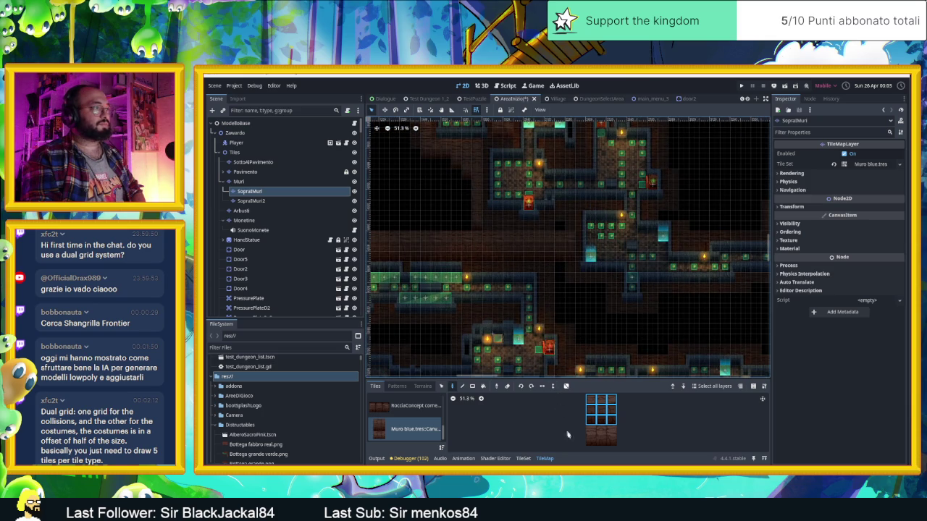
{"action": "mouse_move", "coordinate": [589, 429]}
{"action": "left_mouse_down"}
{"action": "mouse_move", "coordinate": [600, 445]}
{"action": "mouse_move", "coordinate": [608, 433]}
{"action": "left_mouse_up"}
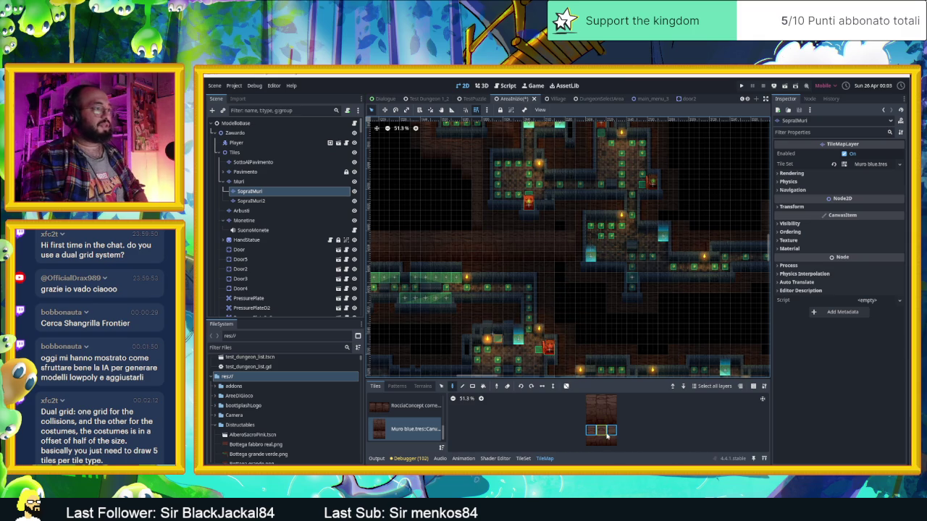
{"action": "left_click_drag", "start_coordinate": [591, 429], "coordinate": [591, 439]}
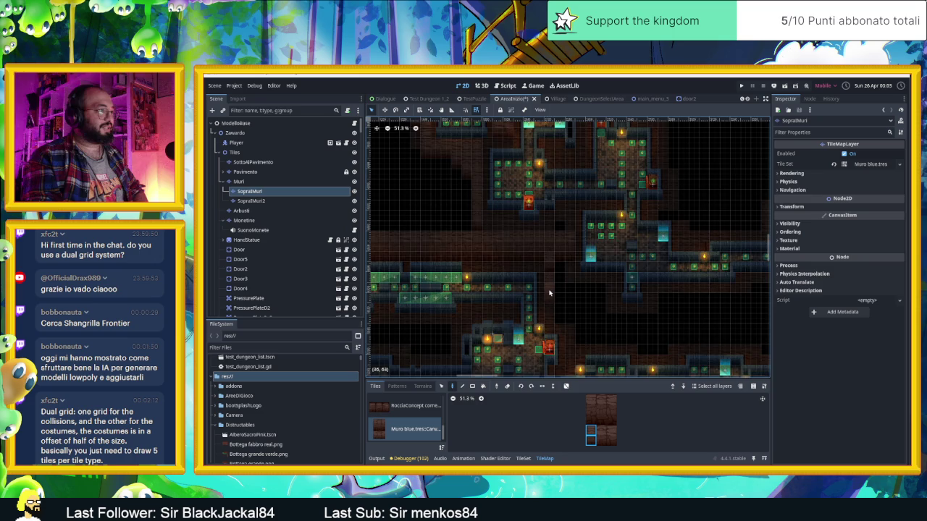
{"action": "scroll", "coordinate": [549, 295], "scroll_direction": "up", "scroll_amount": 4}
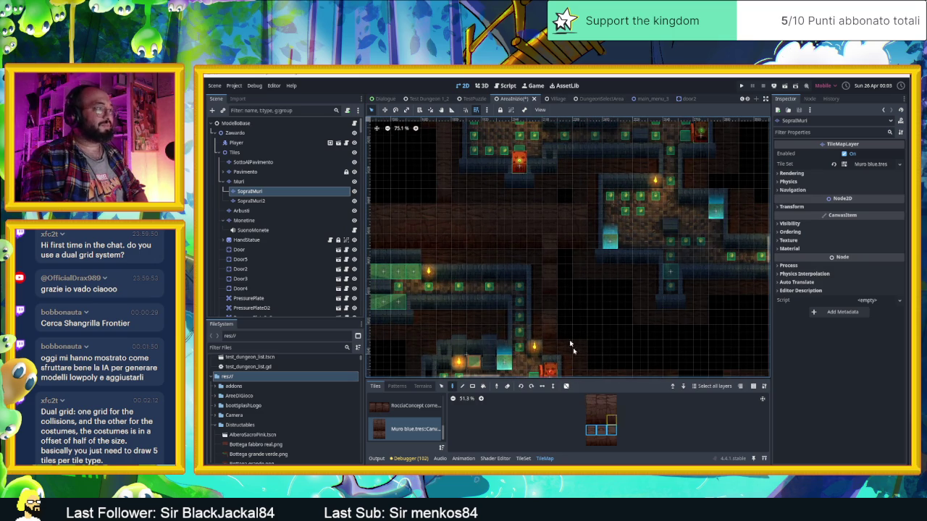
Select a vertical column of atlas tiles and leave random placement off.
{"action": "left_click", "coordinate": [567, 386]}
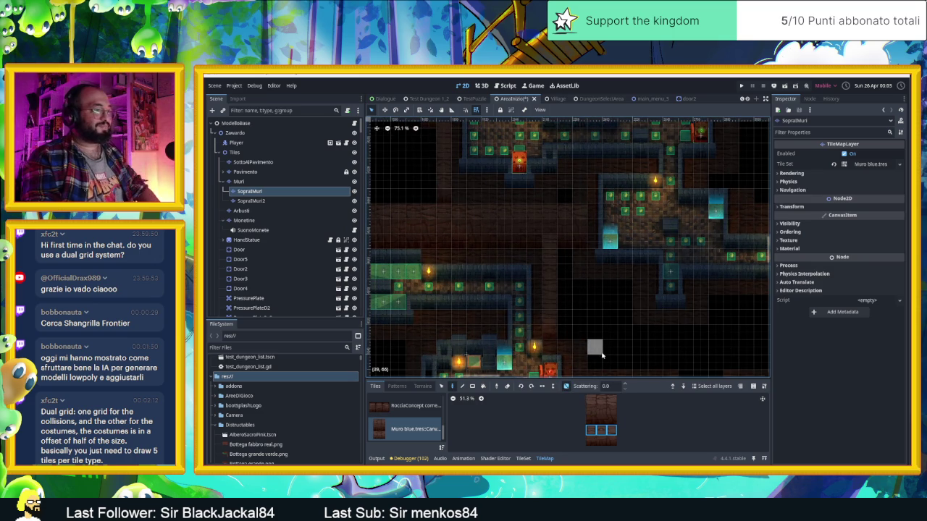
{"action": "left_click_drag", "start_coordinate": [595, 421], "coordinate": [588, 397]}
{"action": "left_click", "coordinate": [566, 386]}
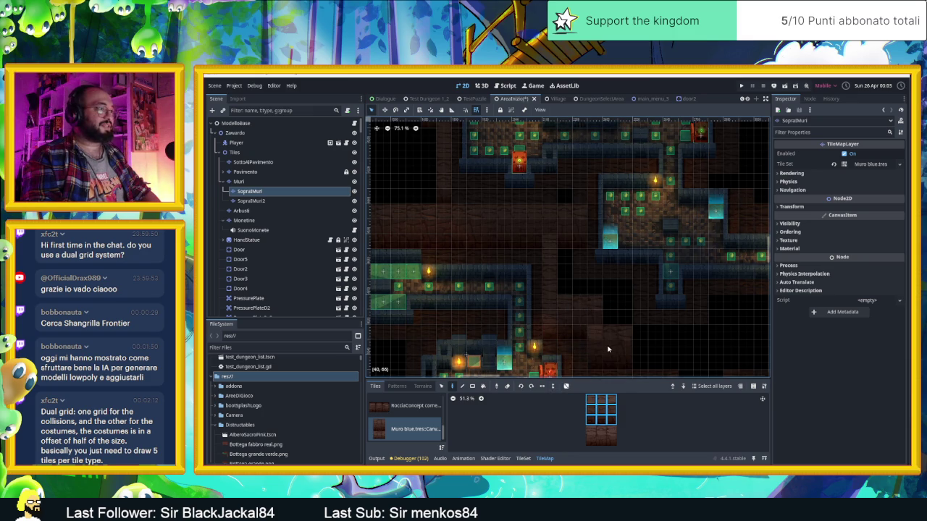
{"action": "scroll", "coordinate": [608, 350], "scroll_direction": "down", "scroll_amount": 2}
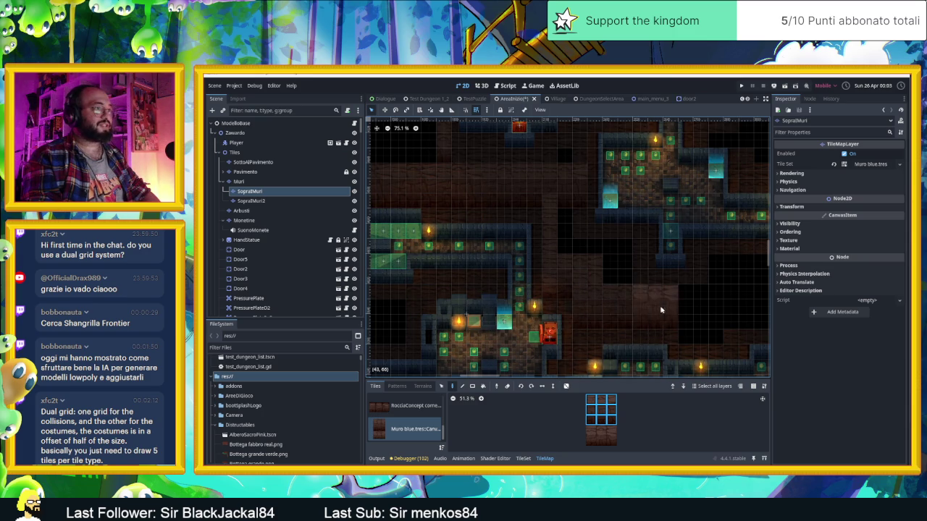
{"action": "scroll", "coordinate": [636, 303], "scroll_direction": "right", "scroll_amount": 2}
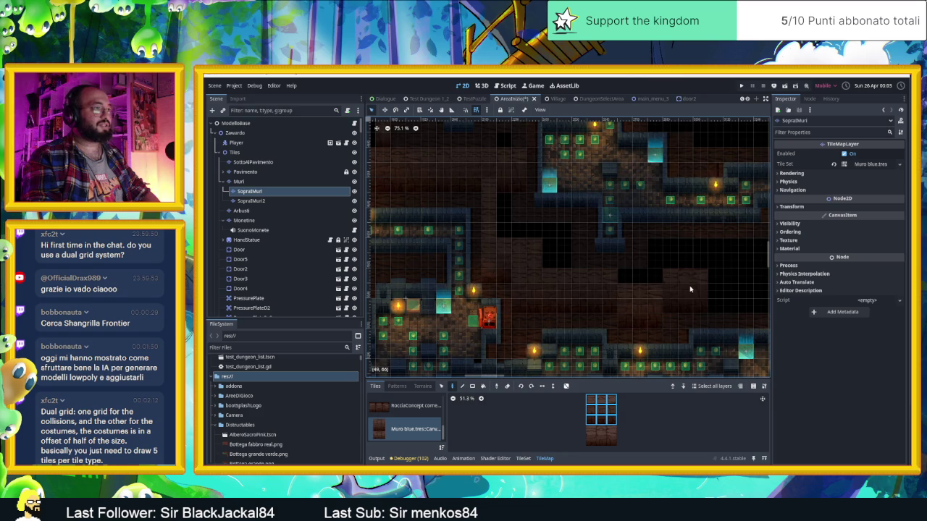
{"action": "left_click_drag", "start_coordinate": [690, 290], "coordinate": [544, 284]}
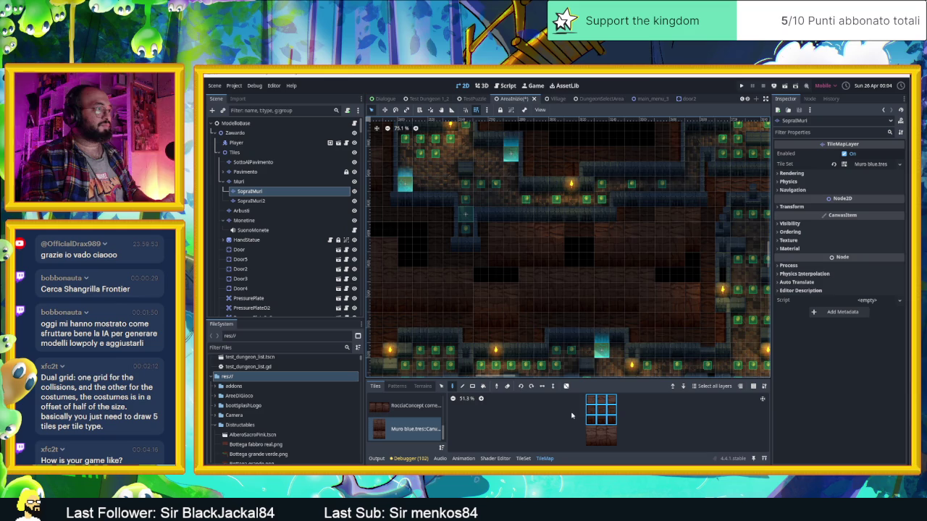
Fill the empty dark strip in the central room with a single Muro blue tile.
{"action": "scroll", "coordinate": [612, 431], "scroll_direction": "up", "scroll_amount": 2}
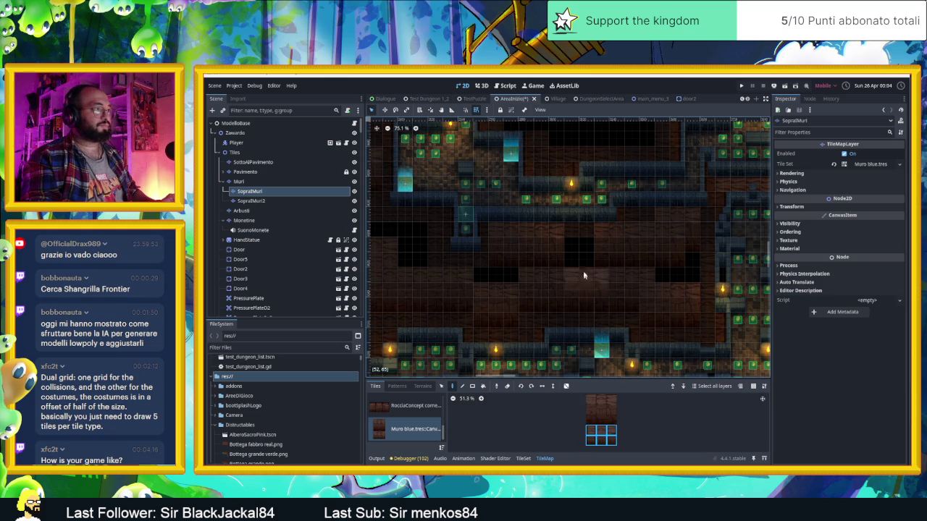
{"action": "left_click", "coordinate": [592, 430]}
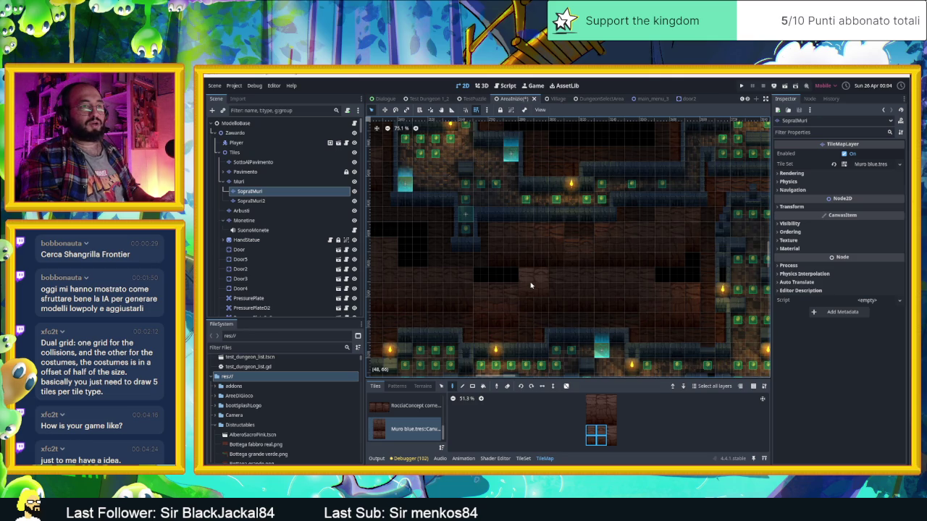
{"action": "left_click_drag", "start_coordinate": [530, 285], "coordinate": [509, 286]}
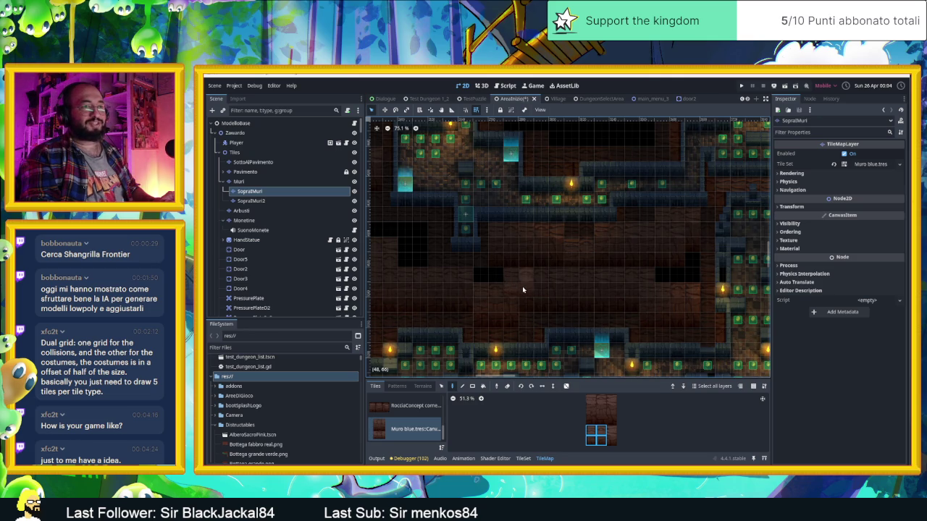
Pick a different single wall tile from the Muro blue atlas.
{"action": "mouse_move", "coordinate": [523, 261]}
{"action": "left_mouse_down"}
{"action": "mouse_move", "coordinate": [438, 271]}
{"action": "mouse_move", "coordinate": [508, 292]}
{"action": "left_mouse_up"}
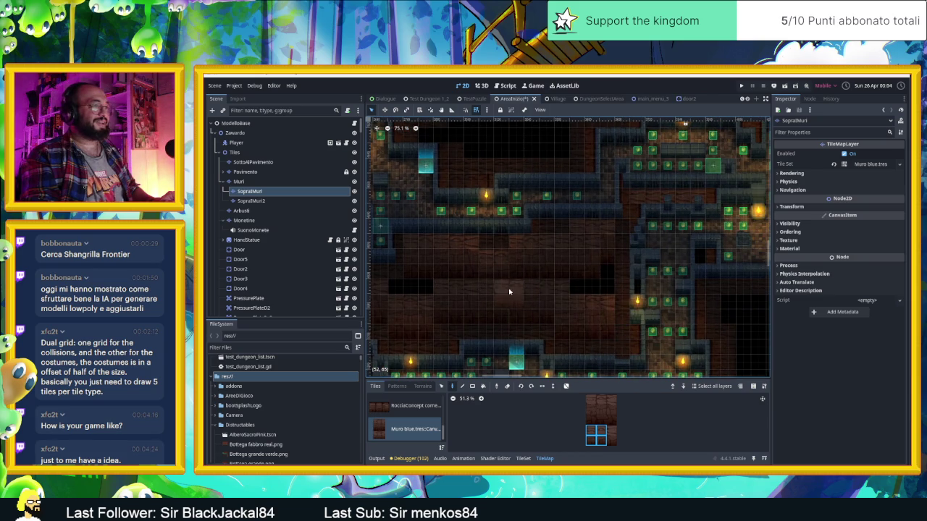
{"action": "scroll", "coordinate": [607, 294], "scroll_direction": "down", "scroll_amount": 2}
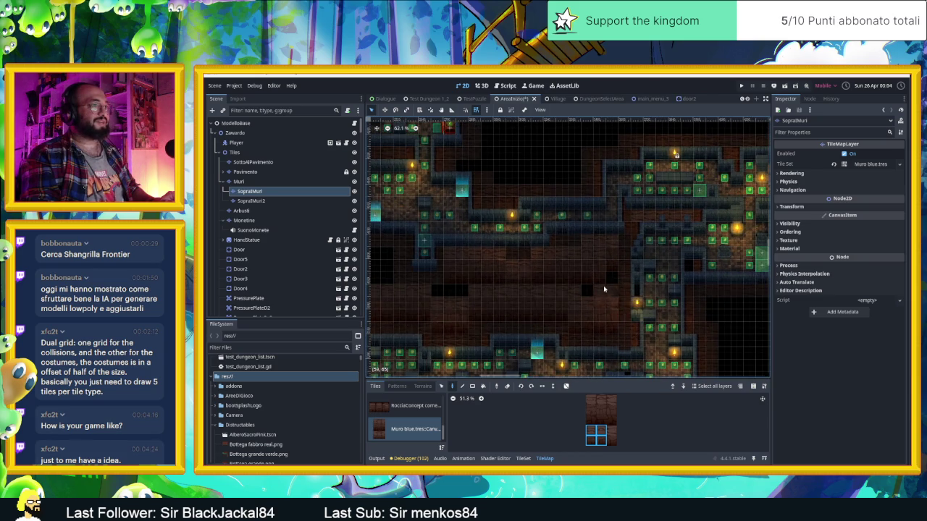
{"action": "scroll", "coordinate": [648, 224], "scroll_direction": "up", "scroll_amount": 3}
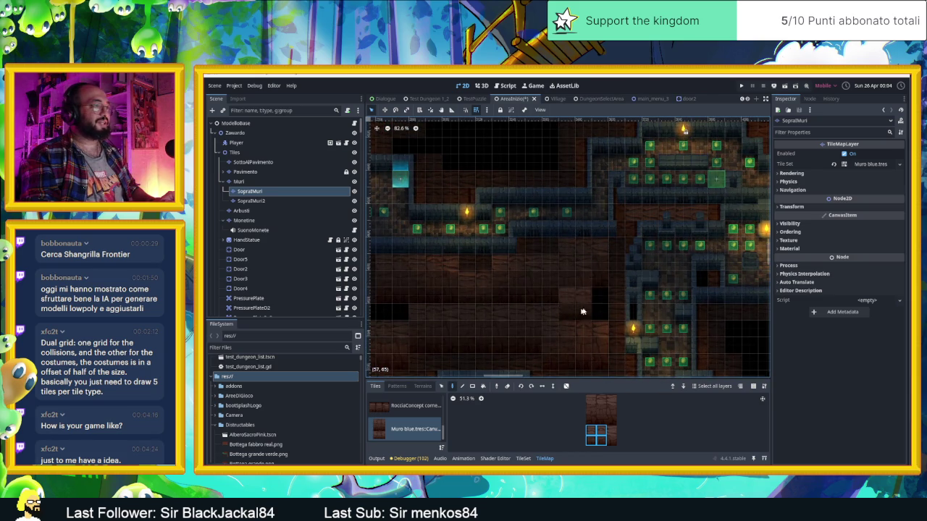
{"action": "left_click", "coordinate": [590, 437]}
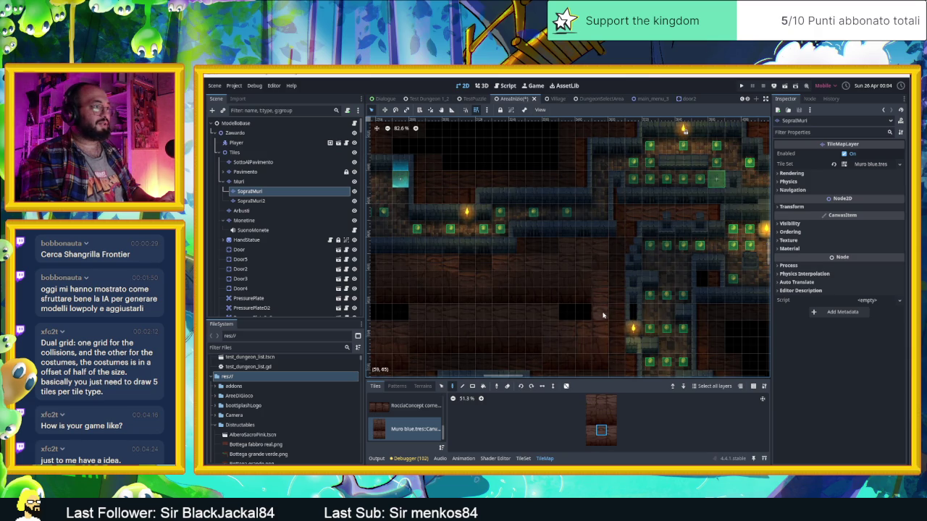
{"action": "scroll", "coordinate": [412, 269], "scroll_direction": "down", "scroll_amount": 5}
Save the AreaInizio scene, run the game and slide the slime into the next room.
{"action": "key", "text": "ctrl+s"}
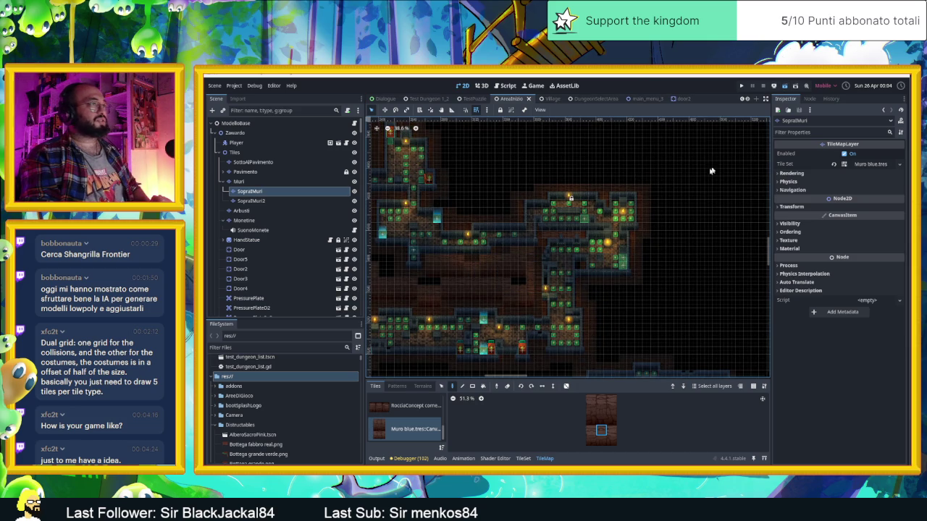
{"action": "key", "text": "ctrl+s"}
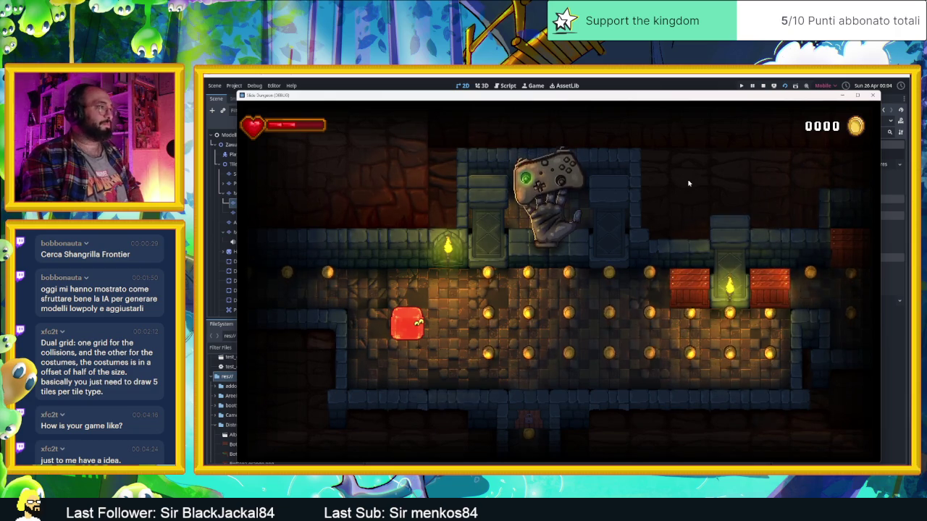
{"action": "key", "text": "Right"}
{"action": "key", "text": "Down"}
{"action": "key", "text": "Right"}
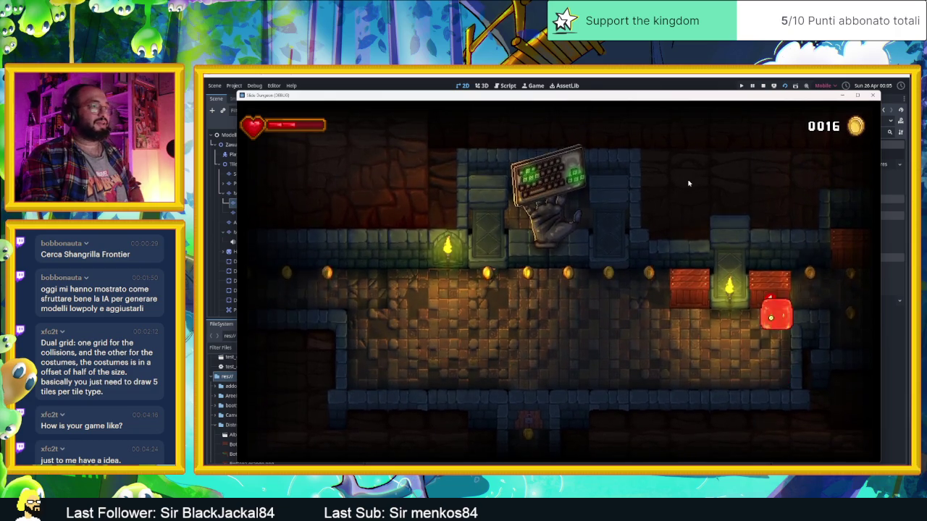
{"action": "key", "text": "Up"}
Steer the slime around the first rooms collecting coins.
{"action": "key", "text": "Down"}
{"action": "key", "text": "Right"}
{"action": "key", "text": "Up"}
{"action": "key", "text": "Left"}
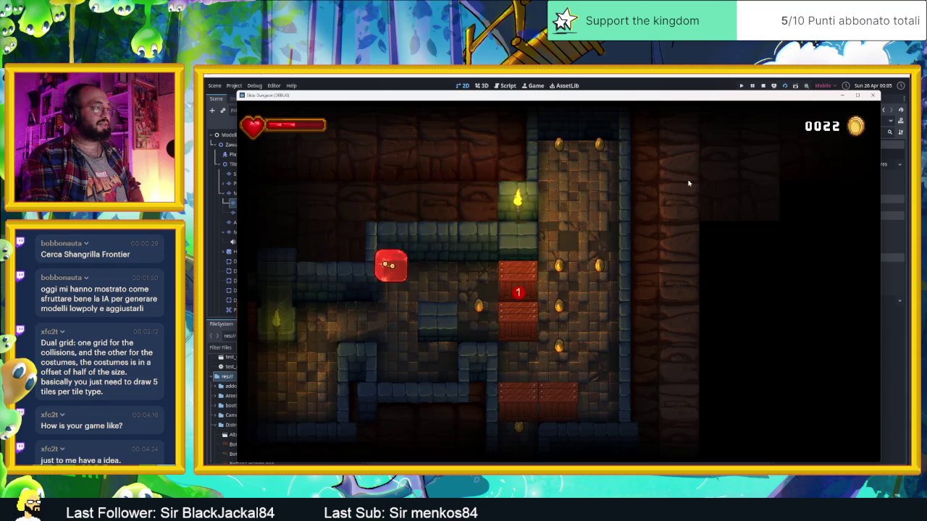
{"action": "key", "text": "Right"}
{"action": "key", "text": "Up"}
{"action": "key", "text": "Left"}
{"action": "key", "text": "Down"}
{"action": "key", "text": "Up"}
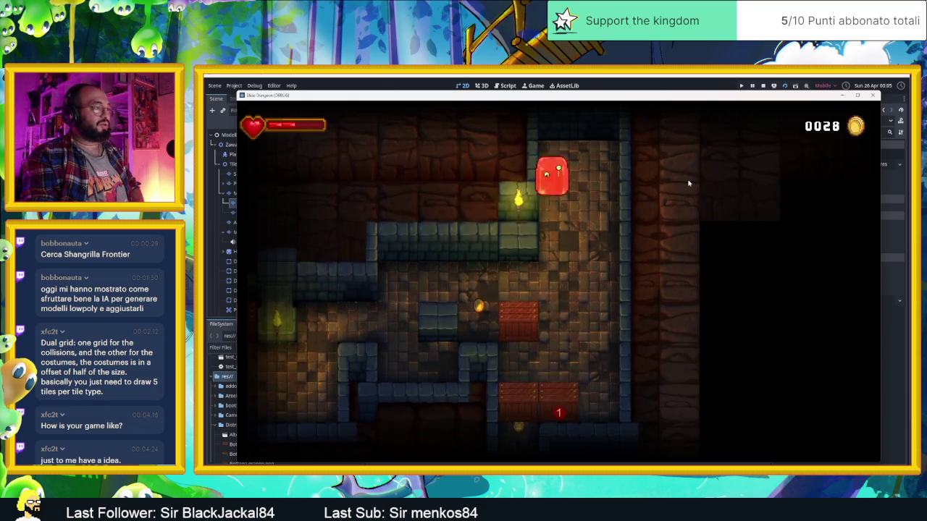
{"action": "key", "text": "Down"}
{"action": "key", "text": "Right"}
{"action": "key", "text": "Down"}
{"action": "key", "text": "Right"}
{"action": "key", "text": "Up"}
{"action": "key", "text": "Left"}
{"action": "key", "text": "Down"}
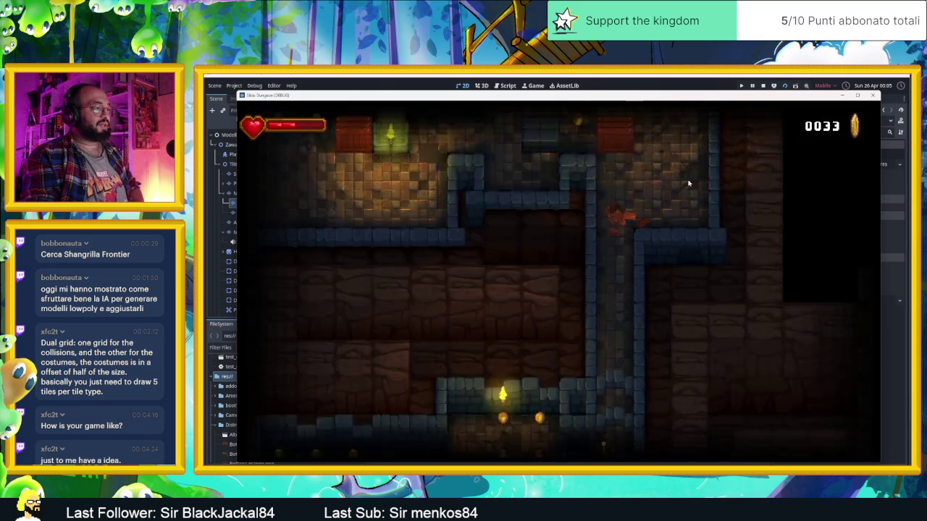
{"action": "key", "text": "Up"}
{"action": "key", "text": "Left"}
{"action": "key", "text": "Down"}
{"action": "key", "text": "Right"}
{"action": "key", "text": "Up"}
{"action": "key", "text": "Down"}
{"action": "key", "text": "Right"}
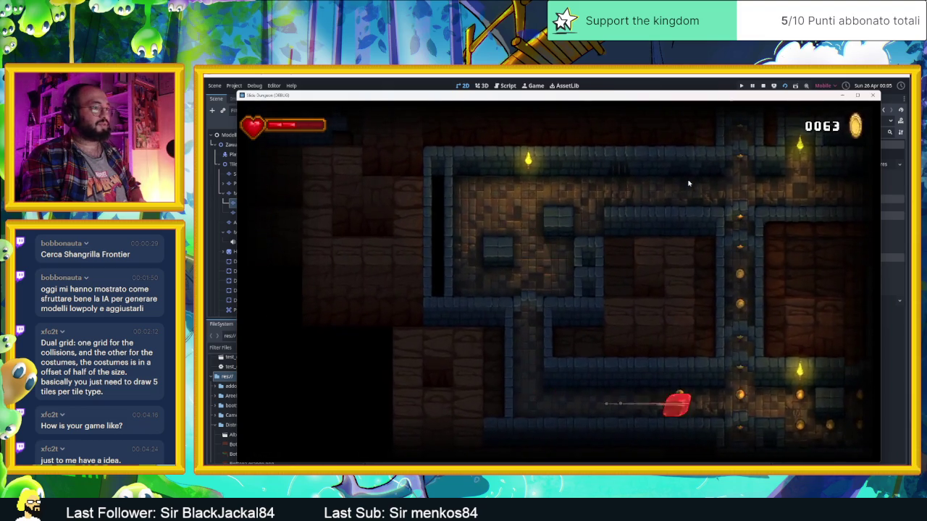
{"action": "key", "text": "Left"}
{"action": "key", "text": "Up"}
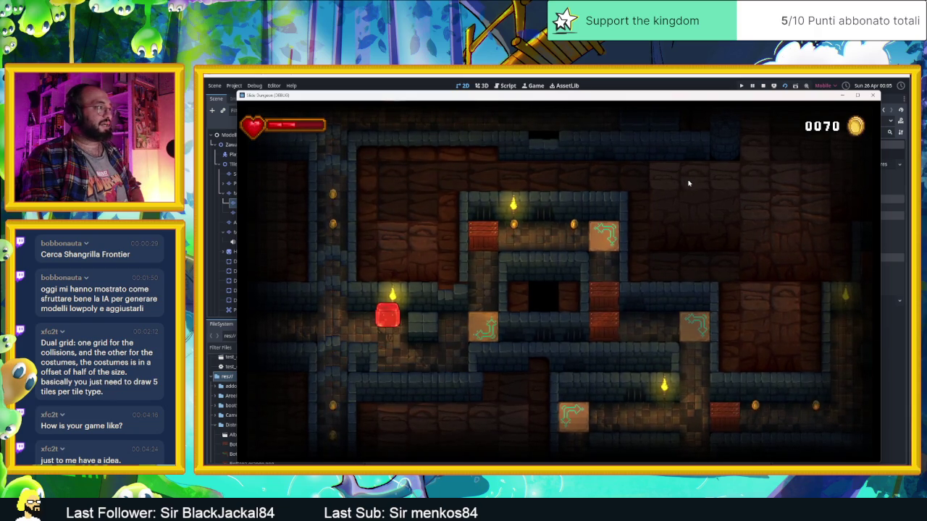
{"action": "key", "text": "Right"}
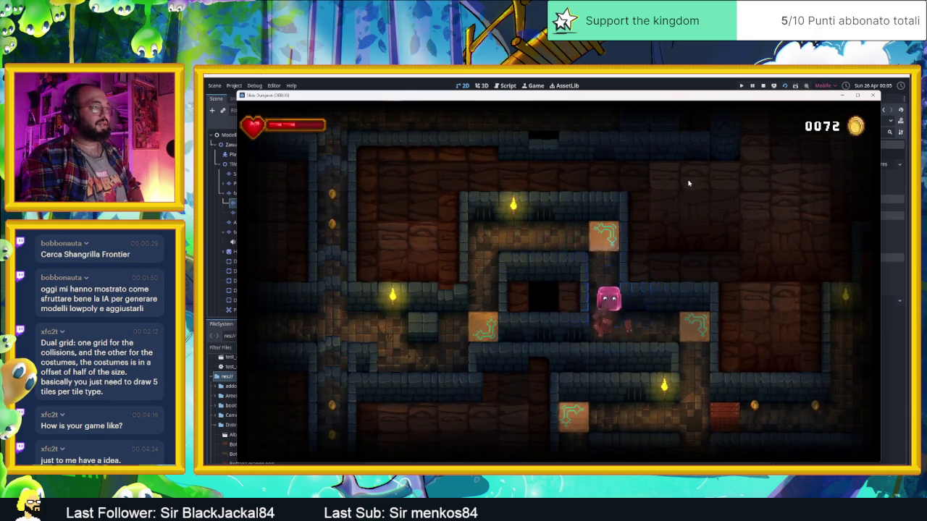
Guide the slime down the vertical shaft and through the maze into the coin room.
{"action": "key", "text": "Down"}
{"action": "key", "text": "Up"}
{"action": "key", "text": "Right"}
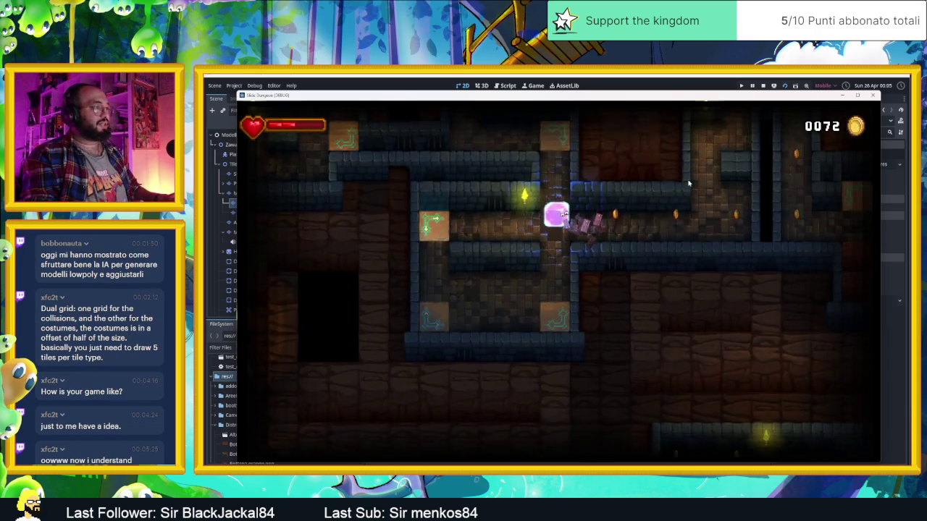
{"action": "key", "text": "Down"}
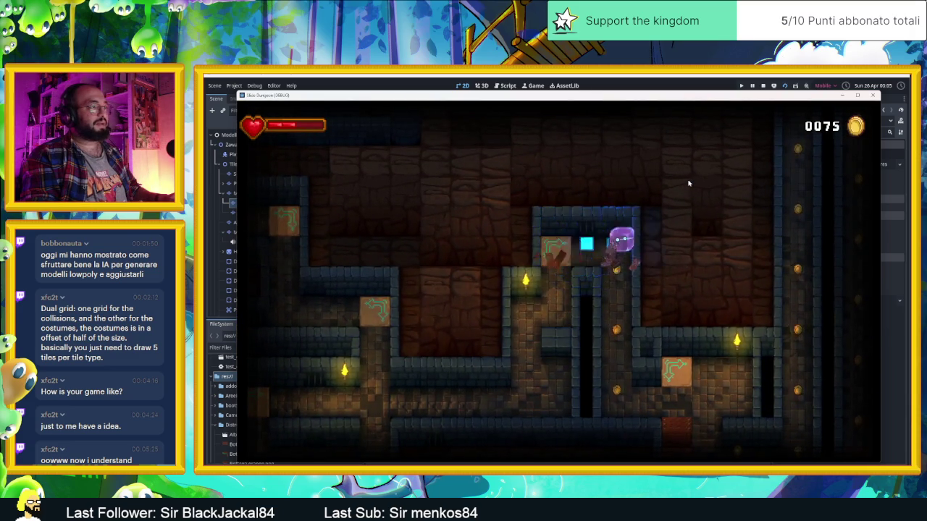
{"action": "key", "text": "Right"}
{"action": "key", "text": "Up"}
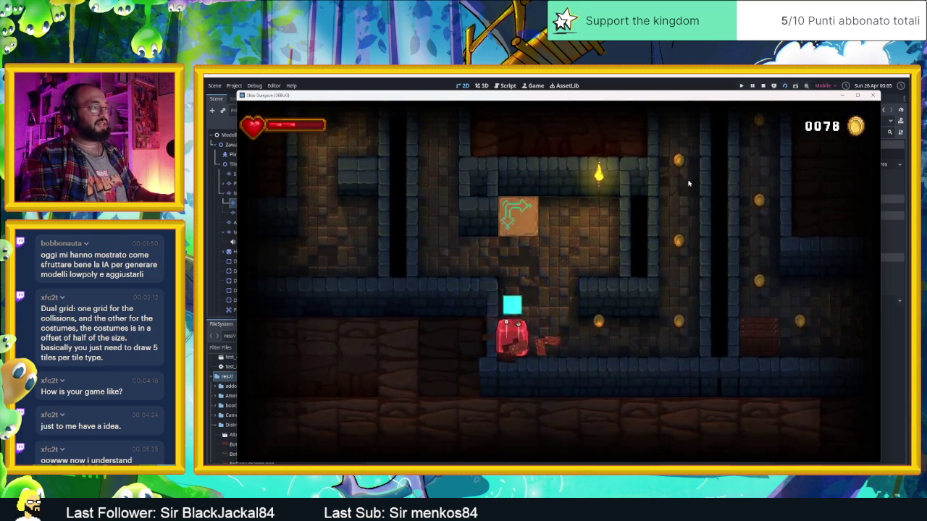
{"action": "key", "text": "Up"}
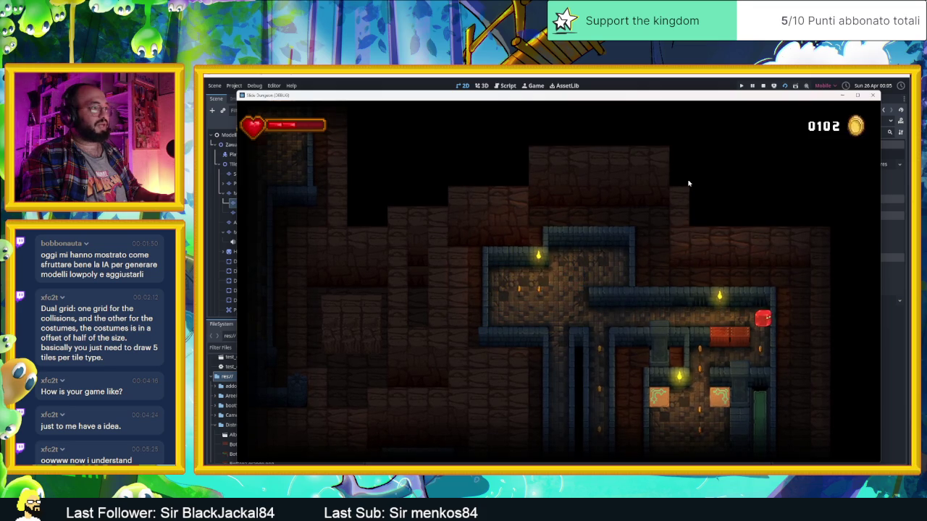
{"action": "key", "text": "Left"}
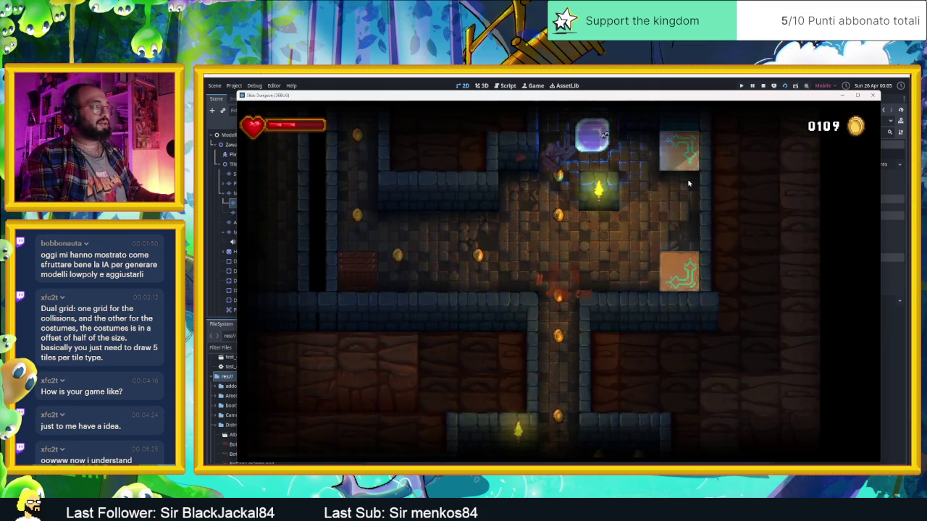
{"action": "key", "text": "Down"}
{"action": "key", "text": "Right"}
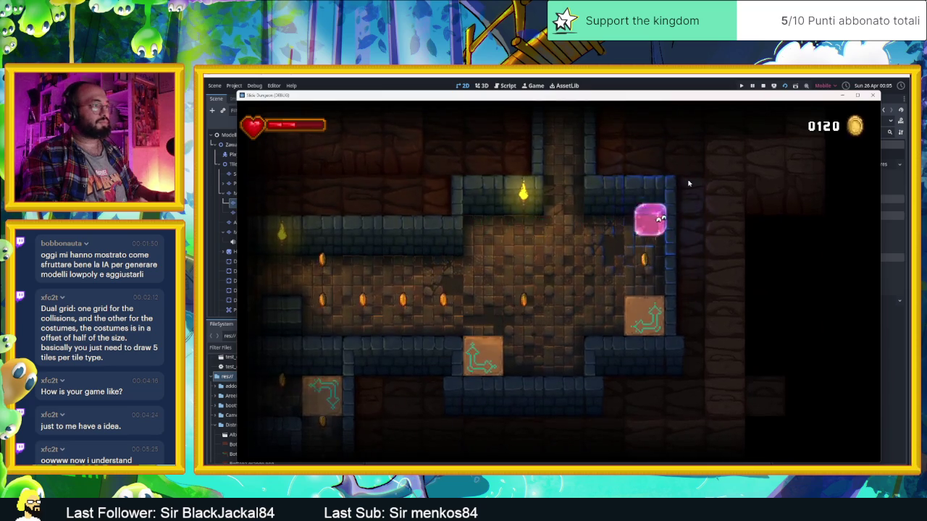
{"action": "key", "text": "Down"}
{"action": "key", "text": "Left"}
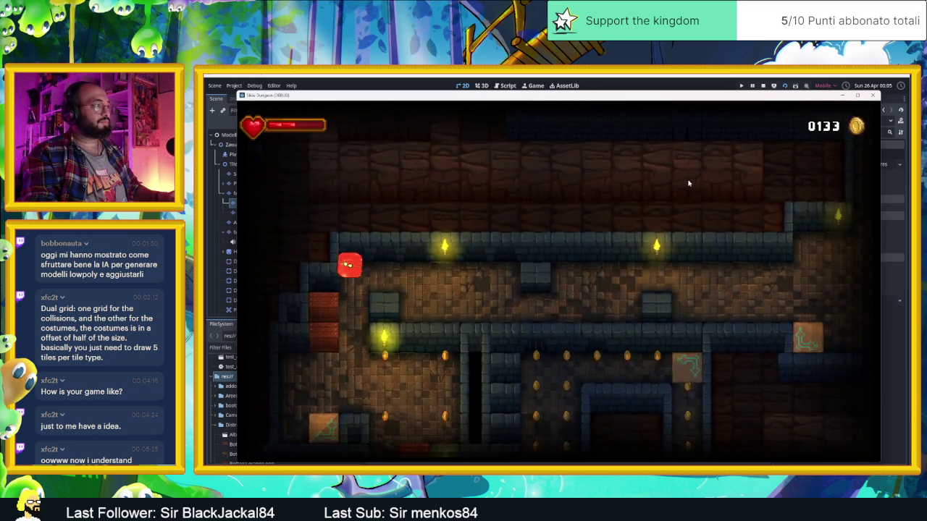
{"action": "key", "text": "Down"}
{"action": "key", "text": "Right"}
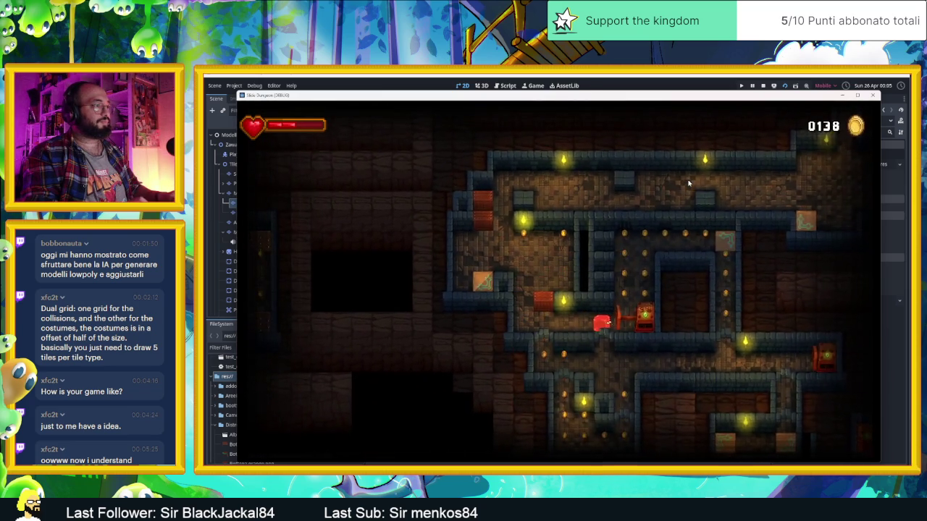
{"action": "key", "text": "Right"}
{"action": "key", "text": "Up"}
{"action": "key", "text": "Right"}
{"action": "key", "text": "Down"}
{"action": "key", "text": "Left"}
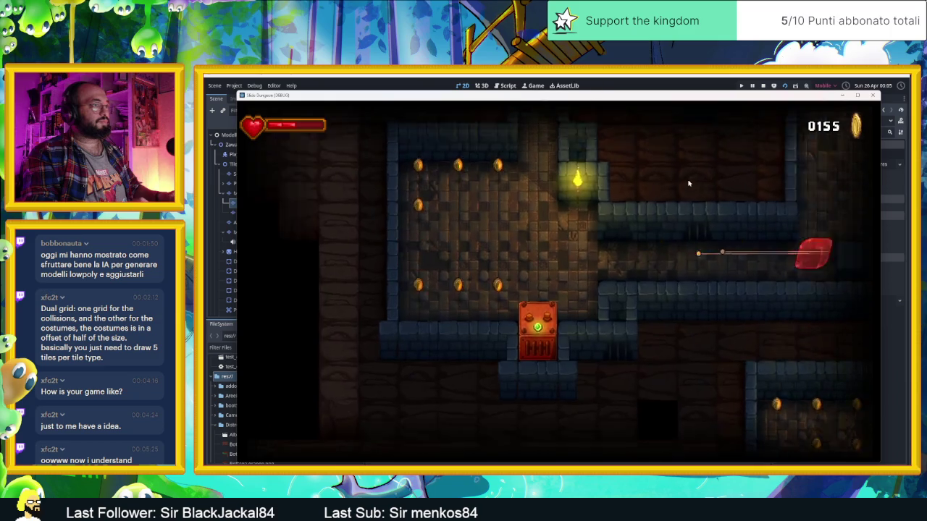
{"action": "key", "text": "Up"}
{"action": "key", "text": "Down"}
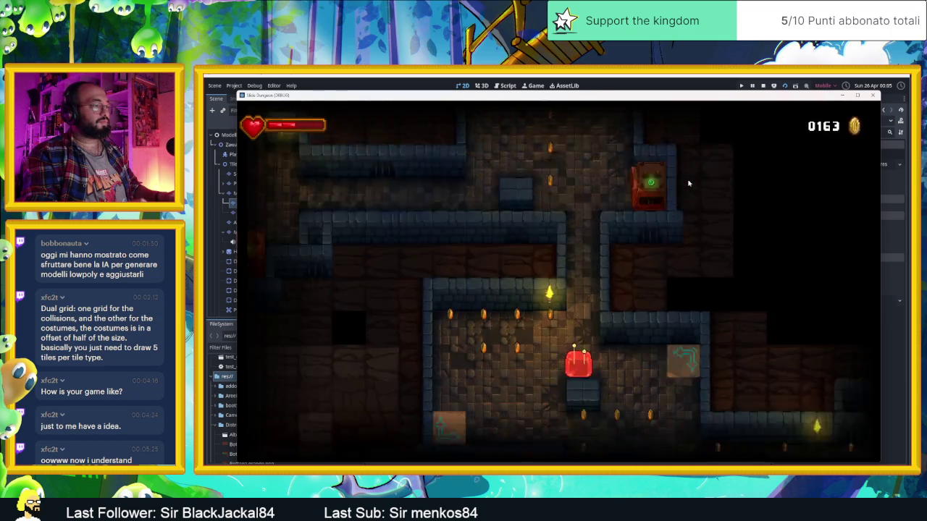
{"action": "key", "text": "Left"}
{"action": "key", "text": "Right"}
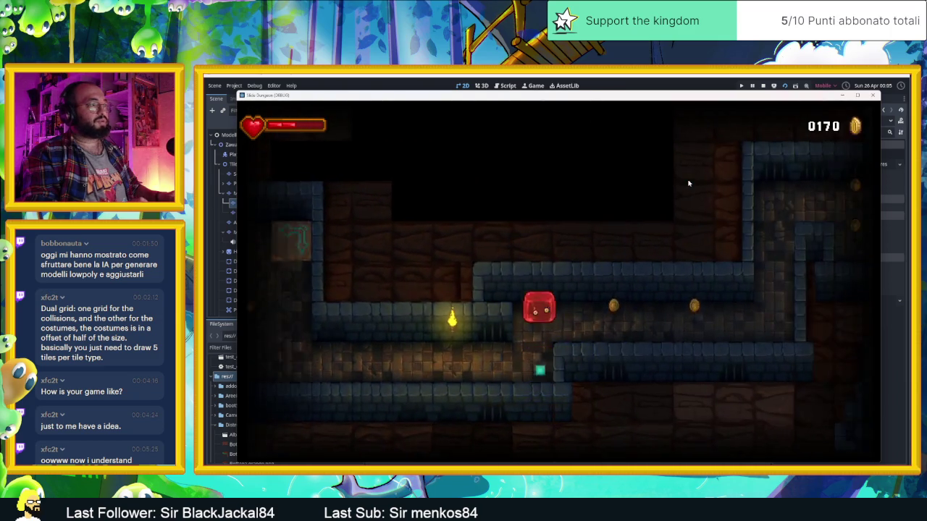
{"action": "key", "text": "Left"}
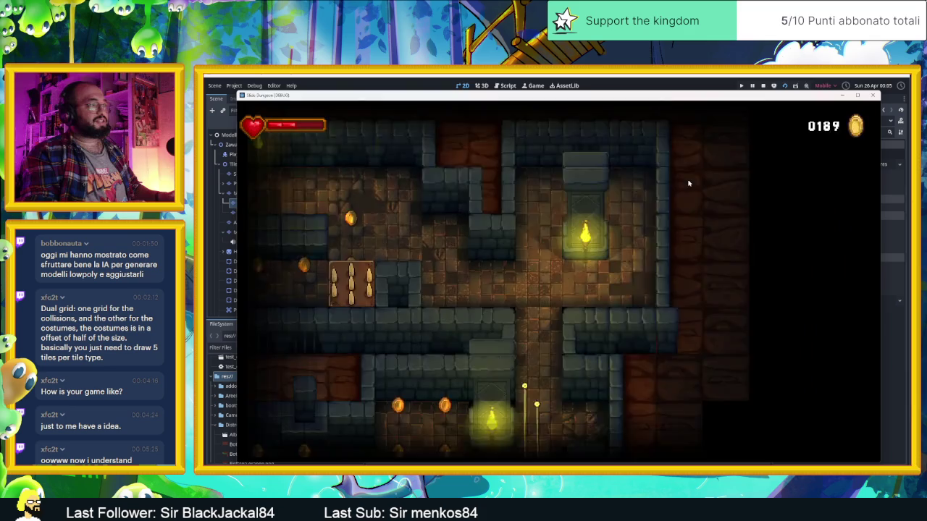
Slide the slime through the corridors and up the coin column.
{"action": "key", "text": "Up"}
{"action": "key", "text": "Left"}
{"action": "key", "text": "Down"}
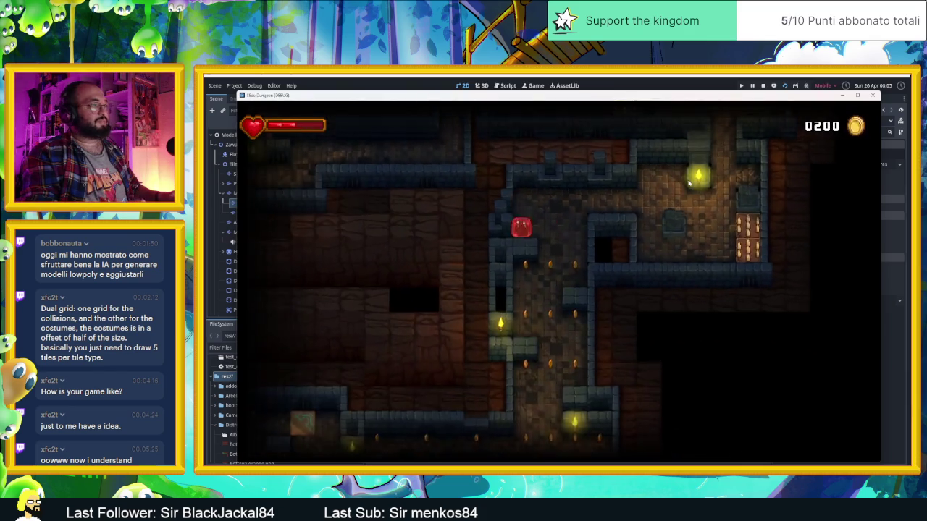
{"action": "key", "text": "Up"}
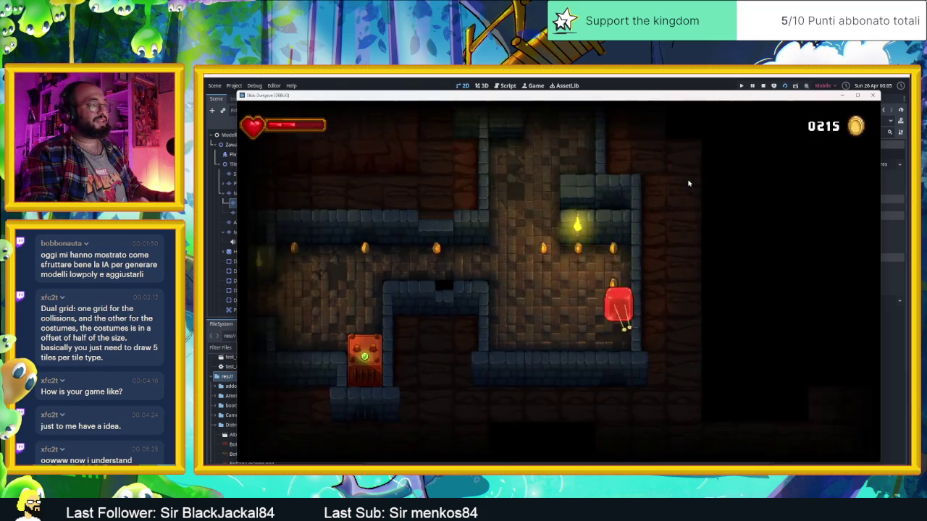
{"action": "key", "text": "Left"}
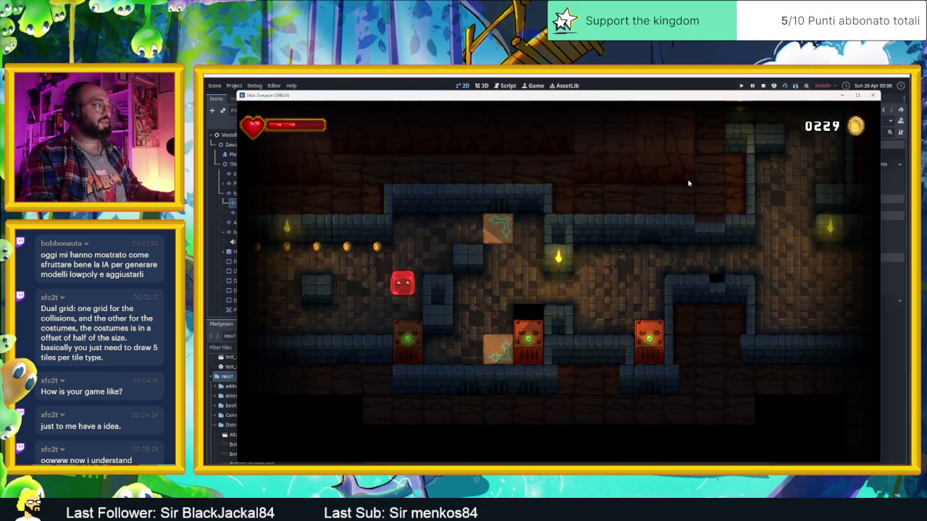
{"action": "key", "text": "Right"}
{"action": "key", "text": "Left"}
{"action": "key", "text": "Down"}
{"action": "key", "text": "Left"}
{"action": "key", "text": "Up"}
{"action": "key", "text": "Right"}
{"action": "key", "text": "Up"}
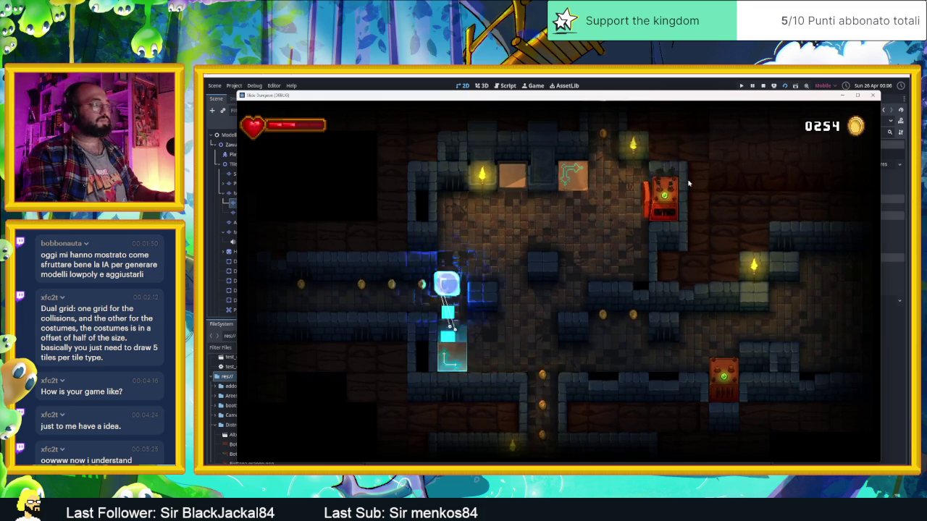
Keep steering the slime through the remaining rooms until the coin counter reaches 0374.
{"action": "key", "text": "Down"}
{"action": "key", "text": "Left"}
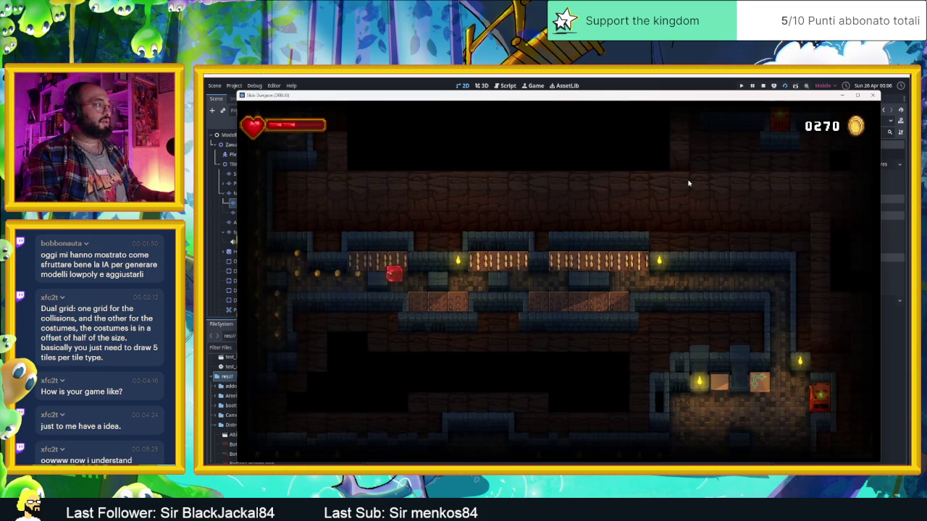
{"action": "key", "text": "Right"}
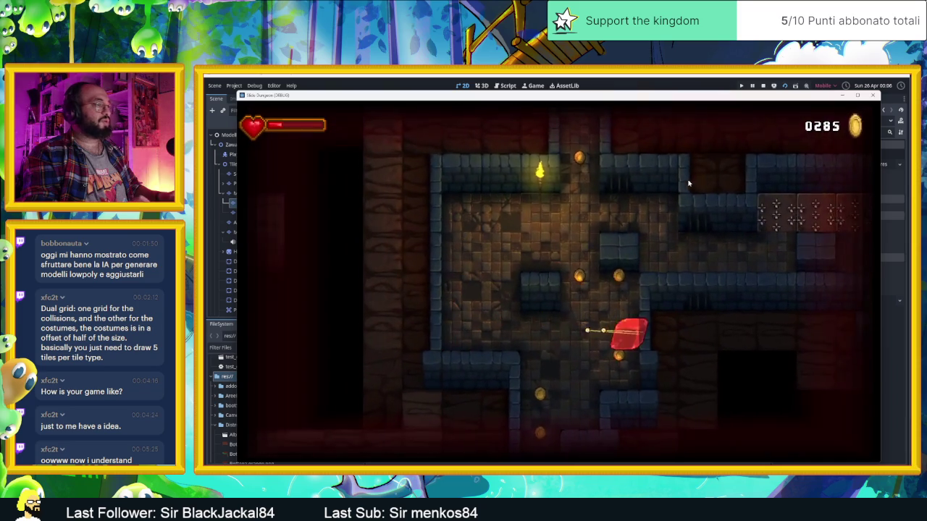
{"action": "key", "text": "Down"}
{"action": "key", "text": "Right"}
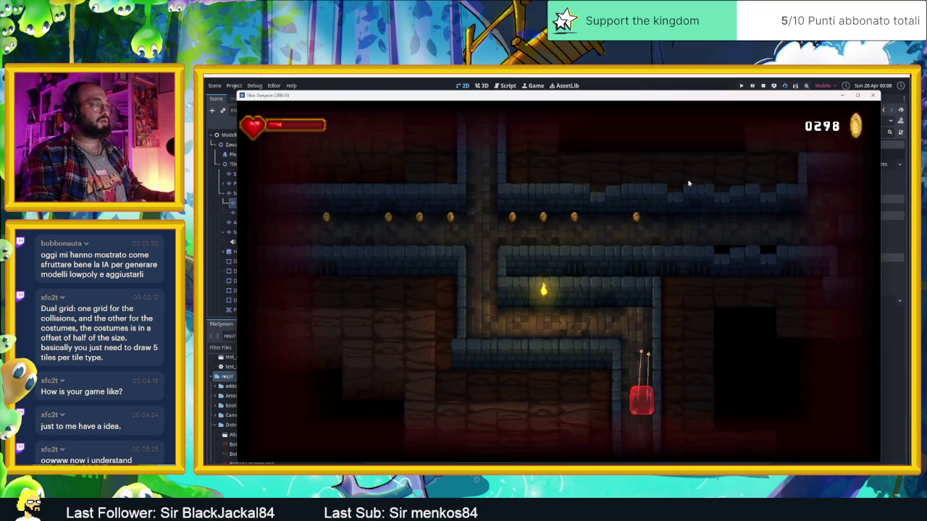
{"action": "key", "text": "Up"}
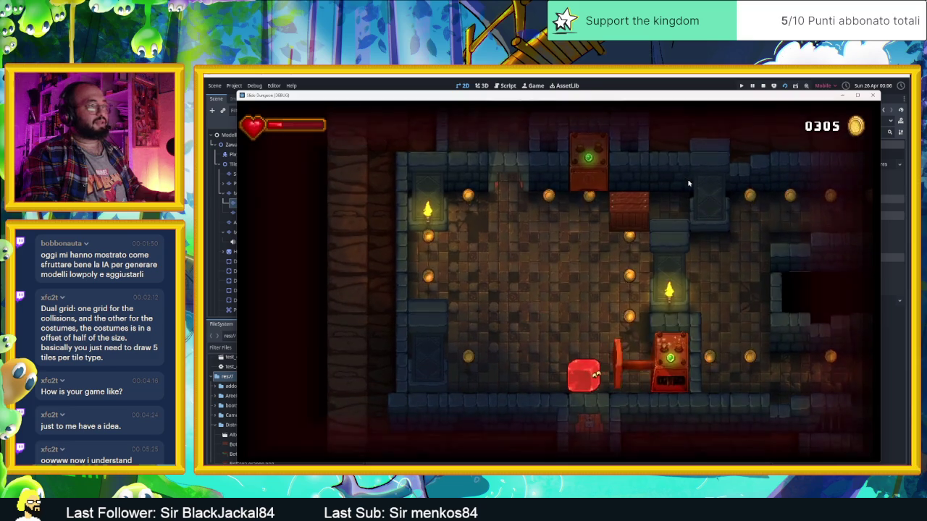
{"action": "key", "text": "Right"}
{"action": "key", "text": "Up"}
{"action": "key", "text": "Left"}
{"action": "key", "text": "Down"}
{"action": "key", "text": "Up"}
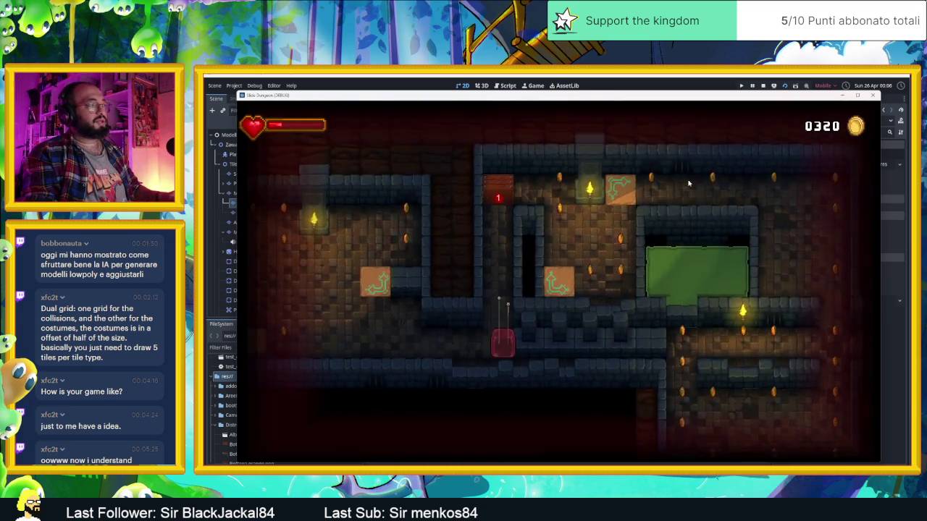
{"action": "key", "text": "Down"}
{"action": "key", "text": "Right"}
{"action": "key", "text": "Down"}
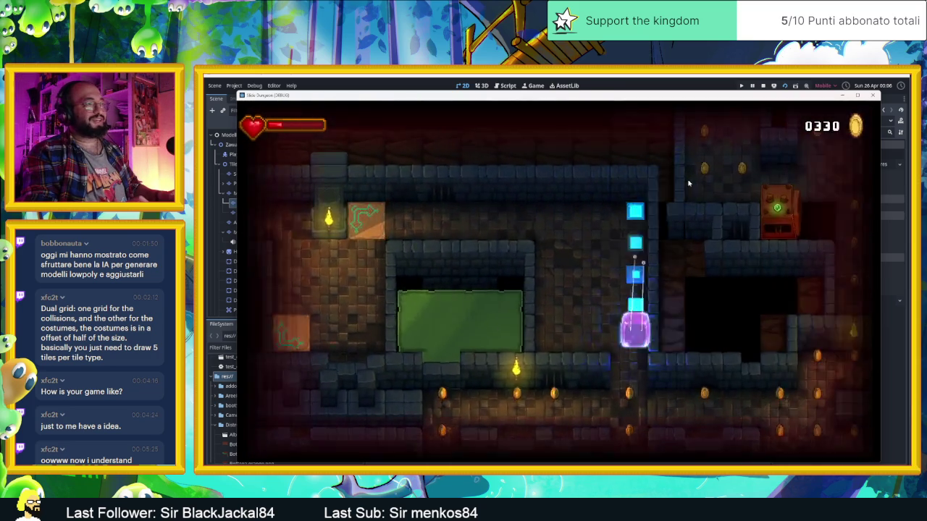
{"action": "key", "text": "Left"}
{"action": "key", "text": "Down"}
{"action": "key", "text": "Right"}
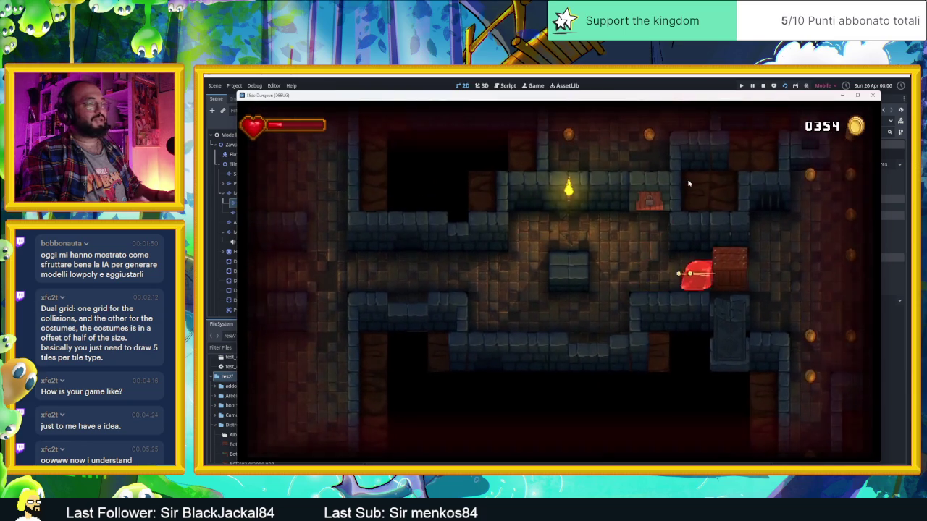
{"action": "key", "text": "Right"}
{"action": "key", "text": "Left"}
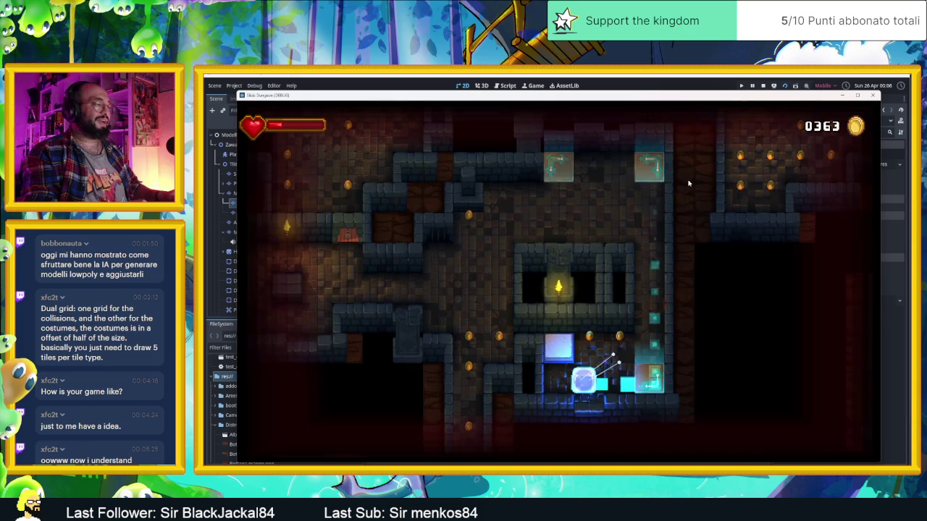
{"action": "key", "text": "Up"}
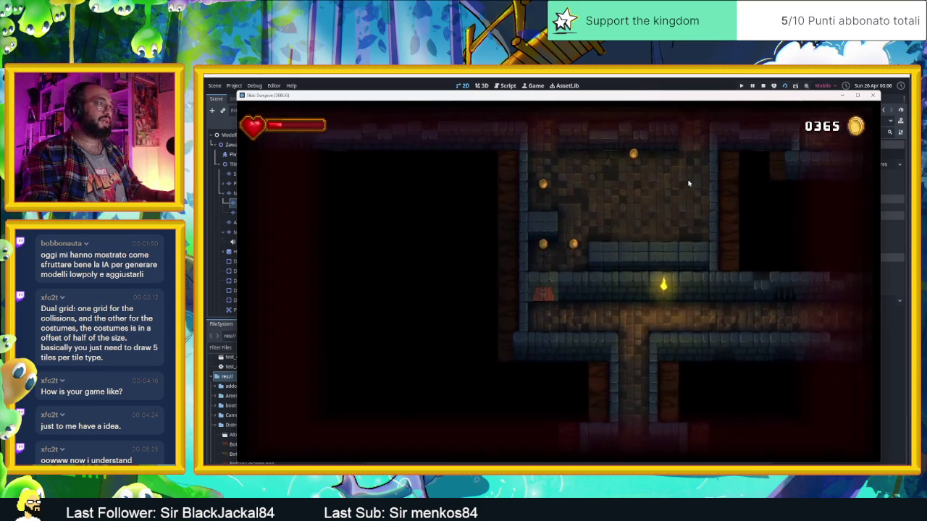
{"action": "key", "text": "Left"}
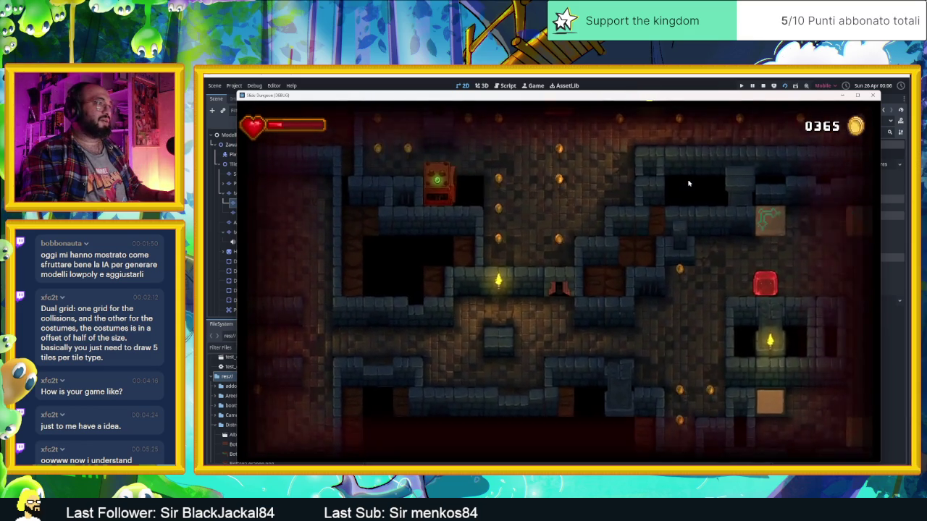
{"action": "key", "text": "Left"}
{"action": "key", "text": "Up"}
{"action": "key", "text": "Up"}
{"action": "key", "text": "Left"}
{"action": "key", "text": "Down"}
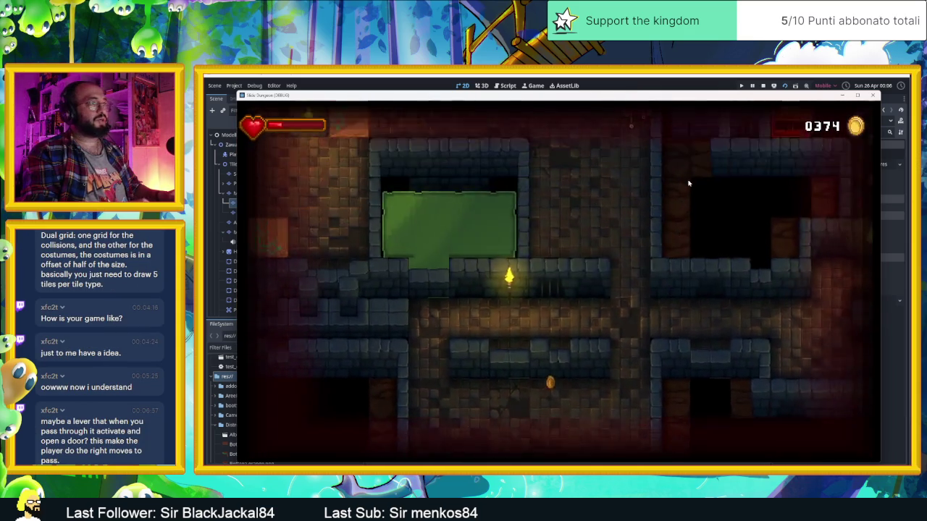
Slide the slime with the arrow keys through the first dungeon rooms, collecting coins.
{"action": "key", "text": "Up"}
{"action": "key", "text": "Right"}
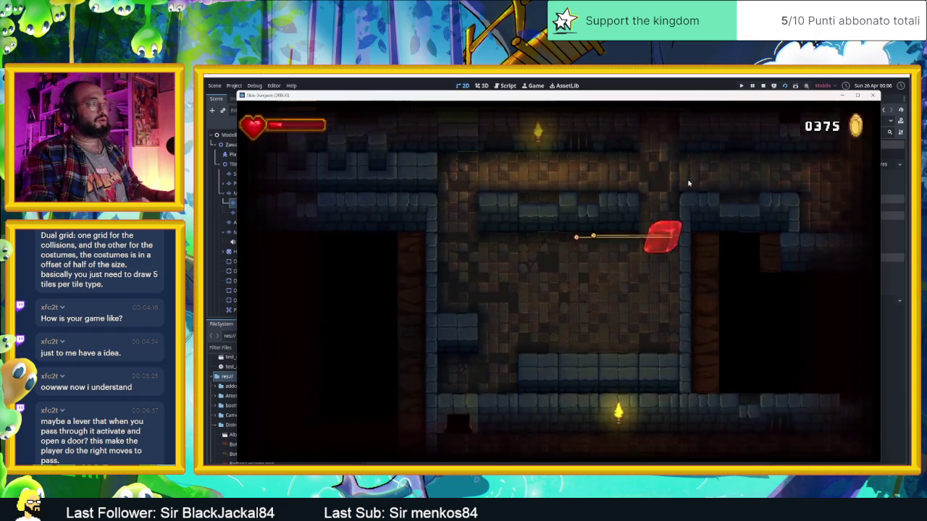
{"action": "key", "text": "Up"}
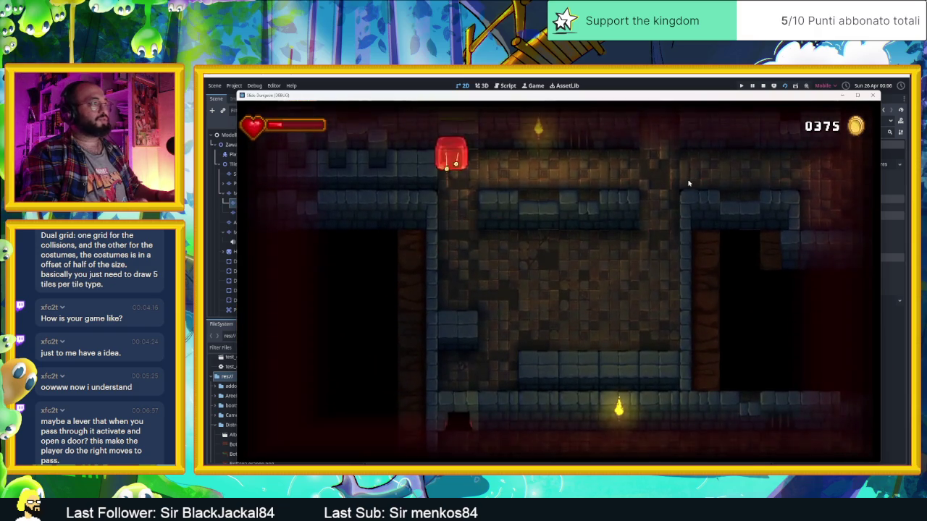
{"action": "key", "text": "Down"}
{"action": "key", "text": "Right"}
{"action": "key", "text": "Left"}
{"action": "key", "text": "Down"}
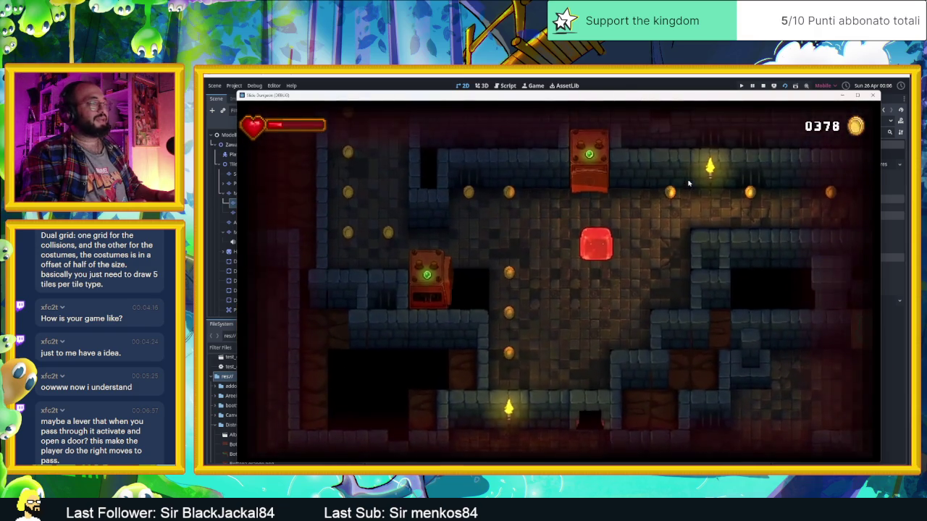
{"action": "key", "text": "Right"}
{"action": "key", "text": "Left"}
{"action": "key", "text": "Down"}
{"action": "key", "text": "Right"}
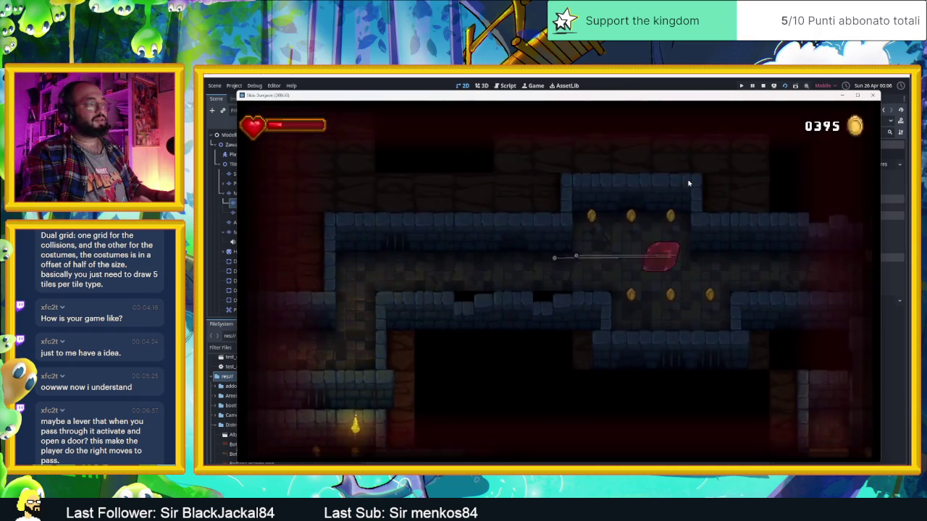
{"action": "key", "text": "Up"}
{"action": "key", "text": "Left"}
{"action": "key", "text": "Right"}
{"action": "key", "text": "Left"}
{"action": "key", "text": "Up"}
{"action": "key", "text": "Down"}
{"action": "key", "text": "Right"}
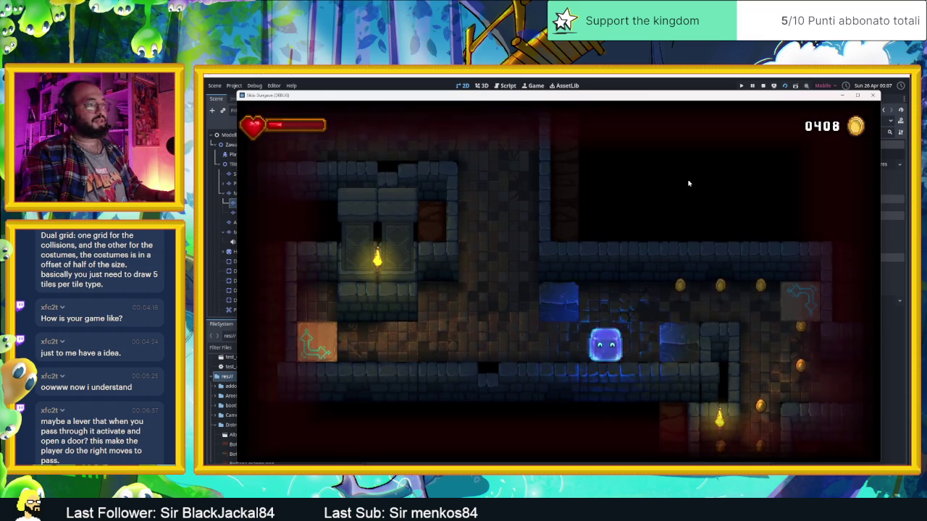
{"action": "key", "text": "Up"}
{"action": "key", "text": "Down"}
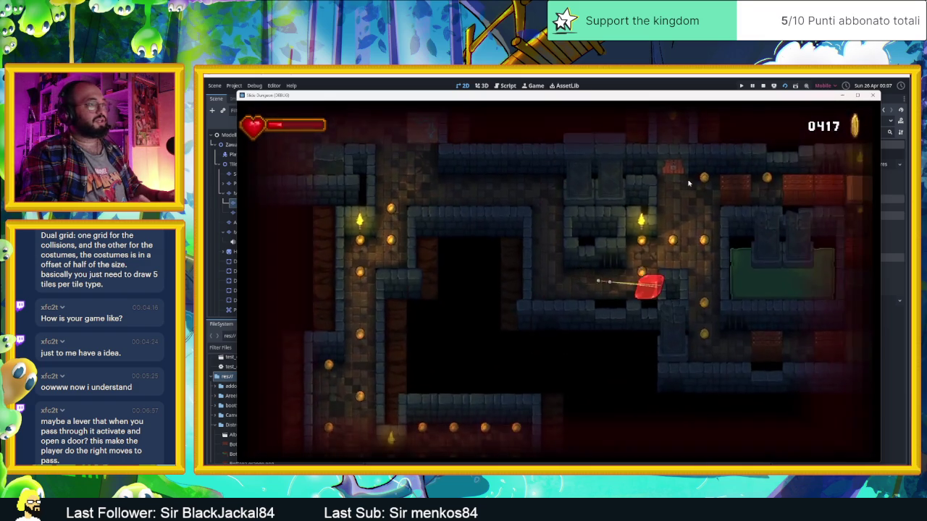
{"action": "key", "text": "Up"}
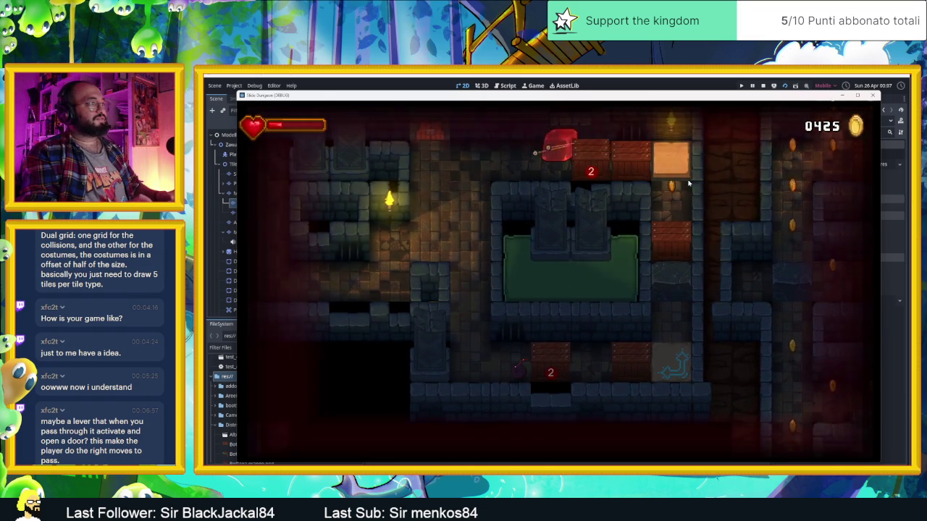
Guide the slime past the green pool, through the spiked room and numbered block, along the arrow tiles.
{"action": "key", "text": "Down"}
{"action": "key", "text": "Right"}
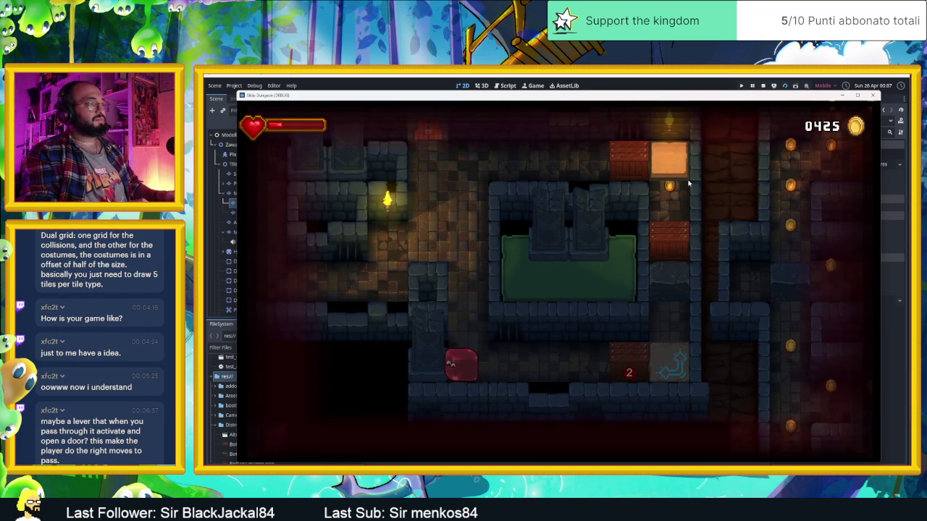
{"action": "key", "text": "Right"}
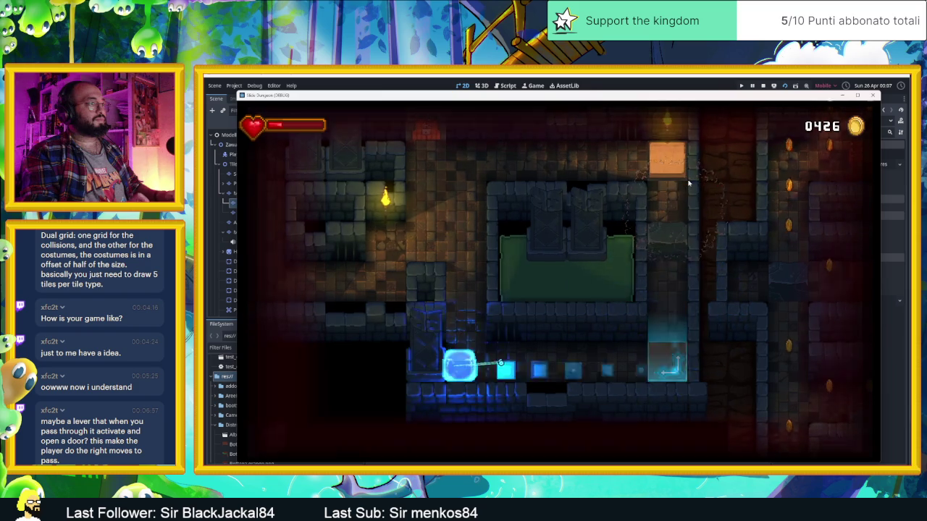
{"action": "key", "text": "Left"}
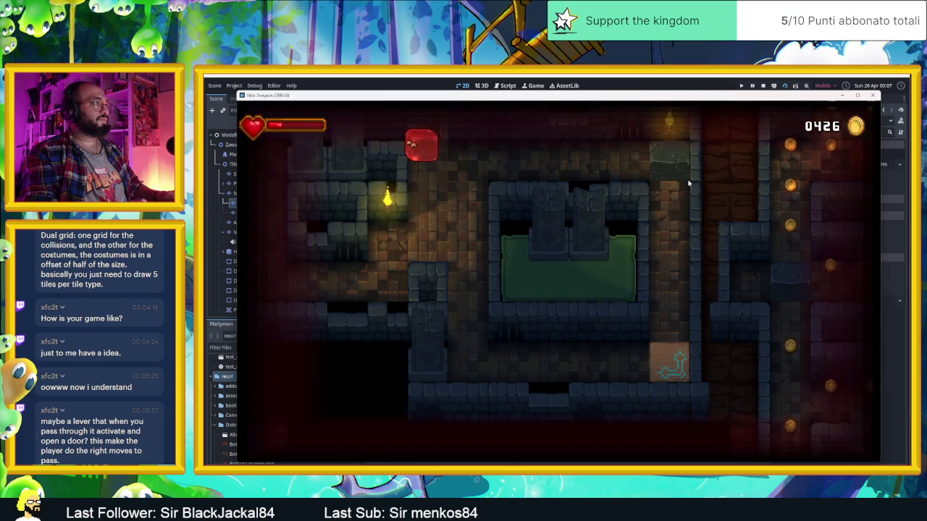
{"action": "key", "text": "Right"}
{"action": "key", "text": "Down"}
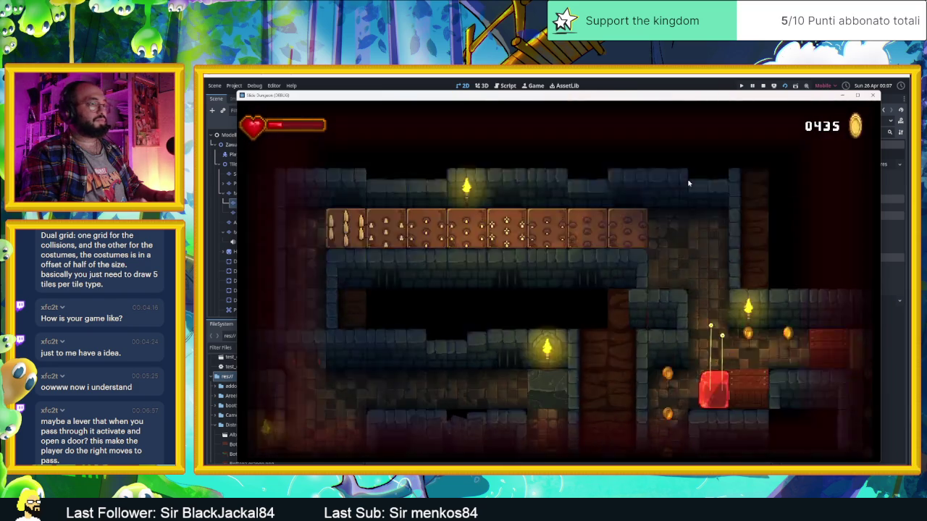
{"action": "key", "text": "Right"}
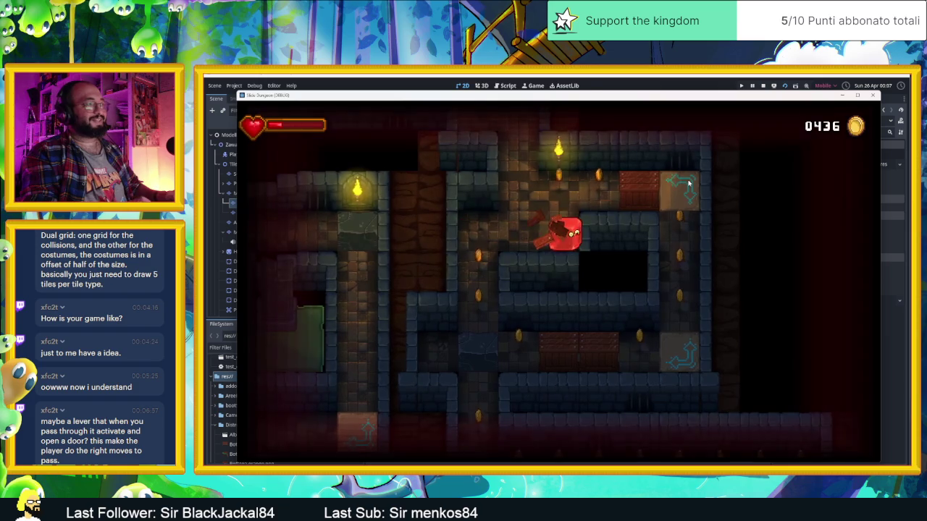
{"action": "key", "text": "Left"}
{"action": "key", "text": "Right"}
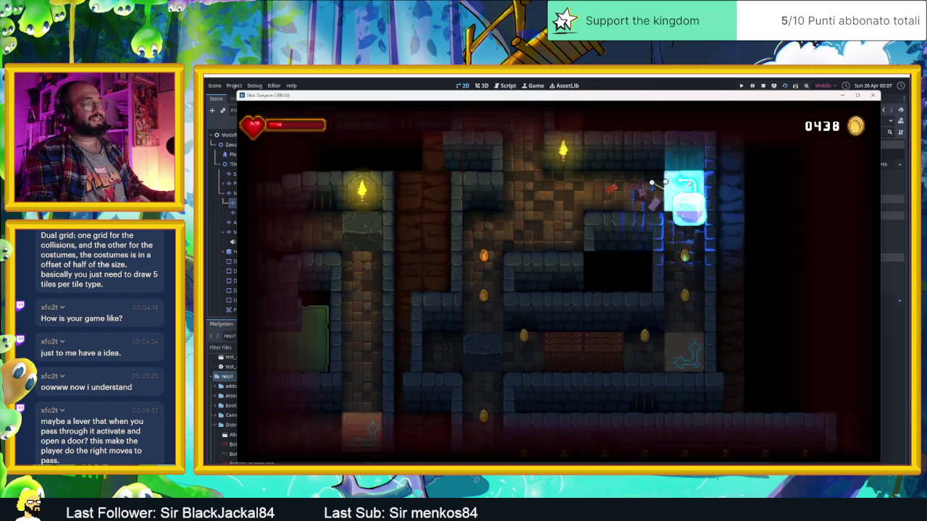
{"action": "key", "text": "Down"}
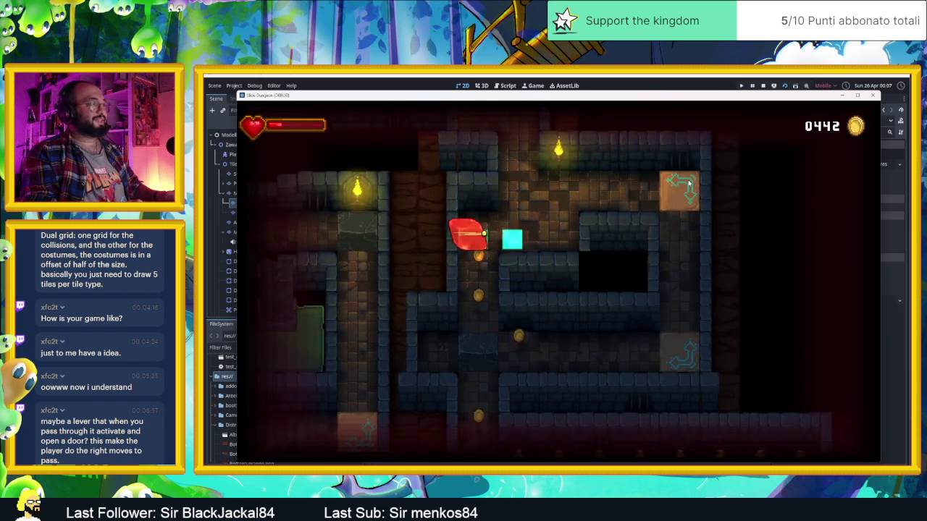
{"action": "key", "text": "Up"}
{"action": "key", "text": "Right"}
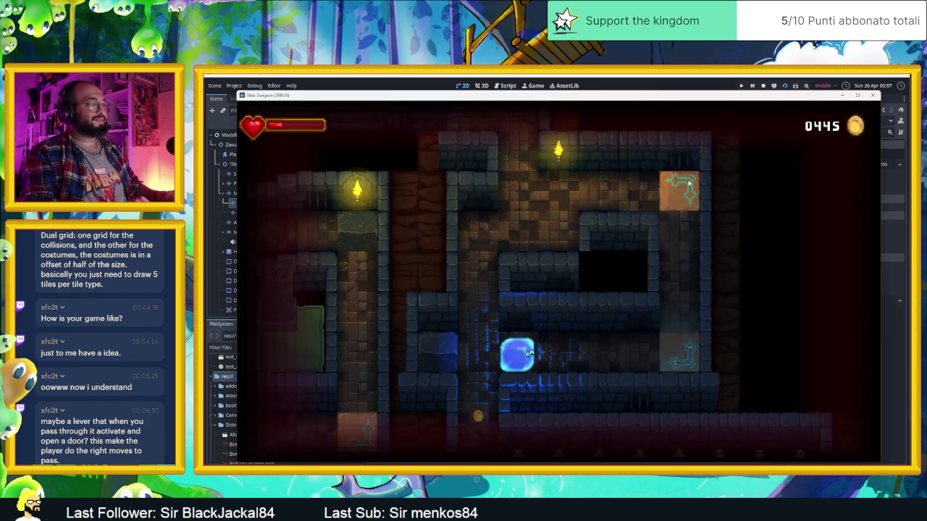
{"action": "key", "text": "Up"}
{"action": "key", "text": "Right"}
{"action": "key", "text": "Left"}
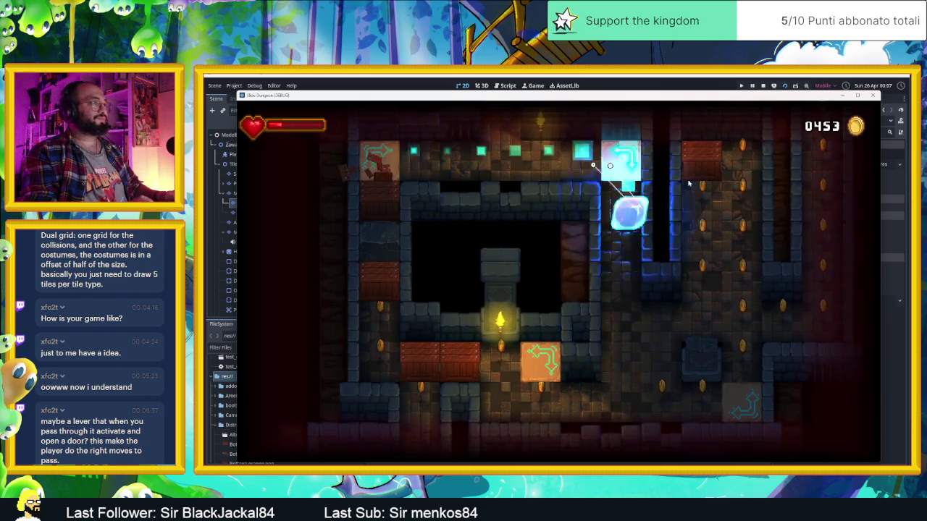
{"action": "key", "text": "Right"}
Take the lower path collecting coins, smash the box, and cross the top arrow tiles into the next room.
{"action": "key", "text": "Left"}
{"action": "key", "text": "Up"}
{"action": "key", "text": "Right"}
{"action": "key", "text": "Up"}
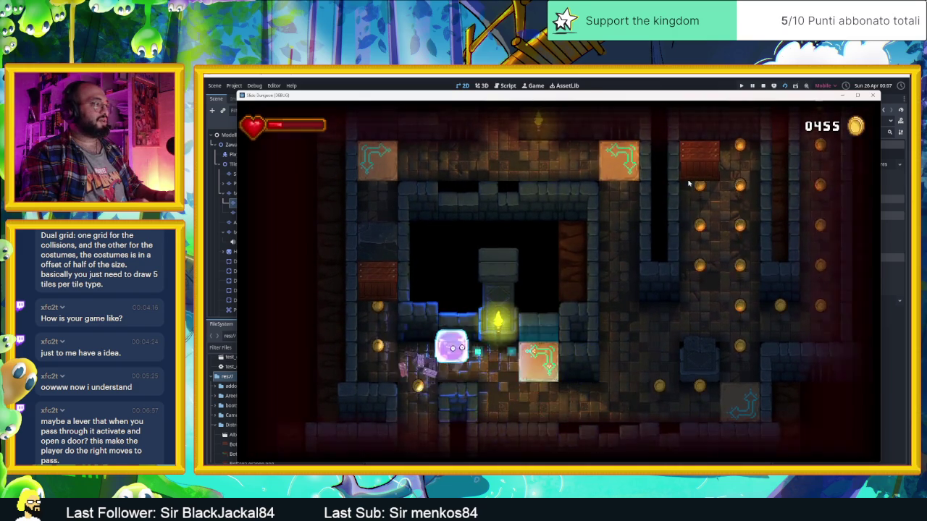
{"action": "key", "text": "Left"}
{"action": "key", "text": "Up"}
{"action": "key", "text": "Down"}
{"action": "key", "text": "Right"}
{"action": "key", "text": "Up"}
{"action": "key", "text": "Right"}
{"action": "key", "text": "Right"}
{"action": "key", "text": "Left"}
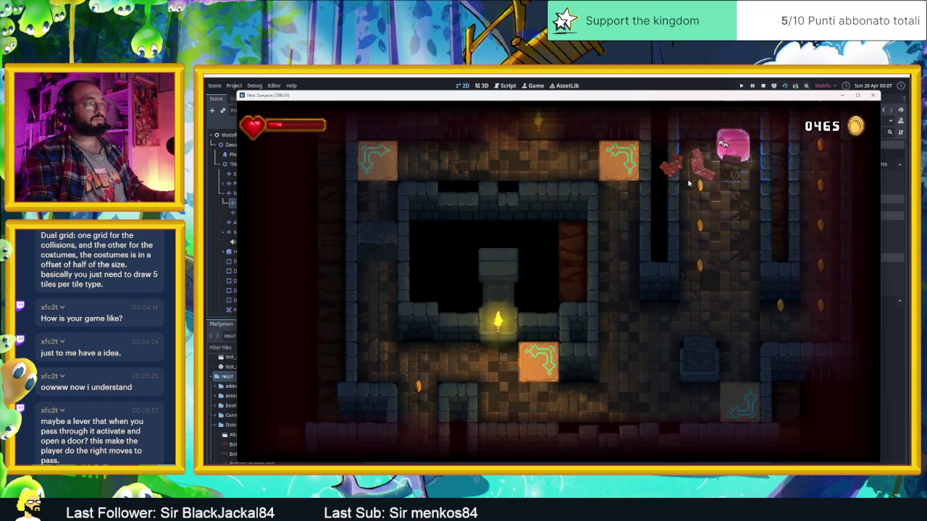
{"action": "key", "text": "Up"}
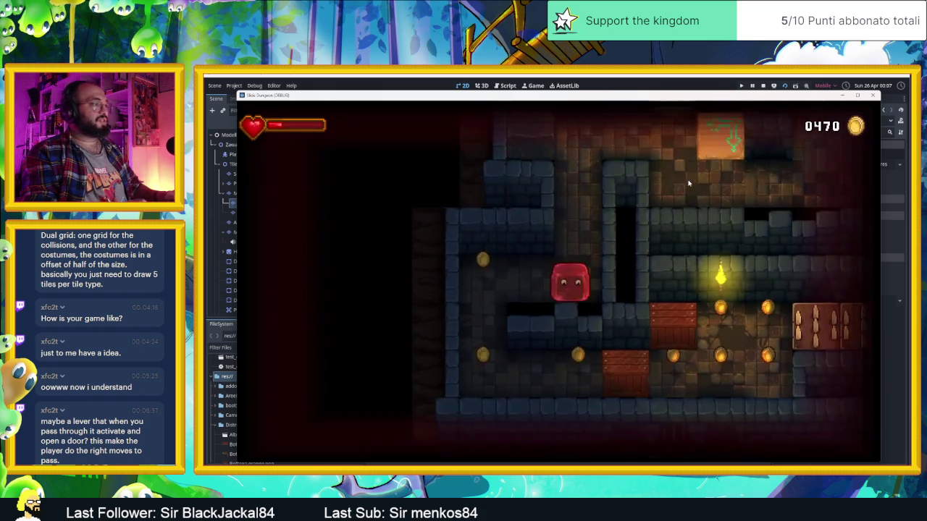
{"action": "key", "text": "Right"}
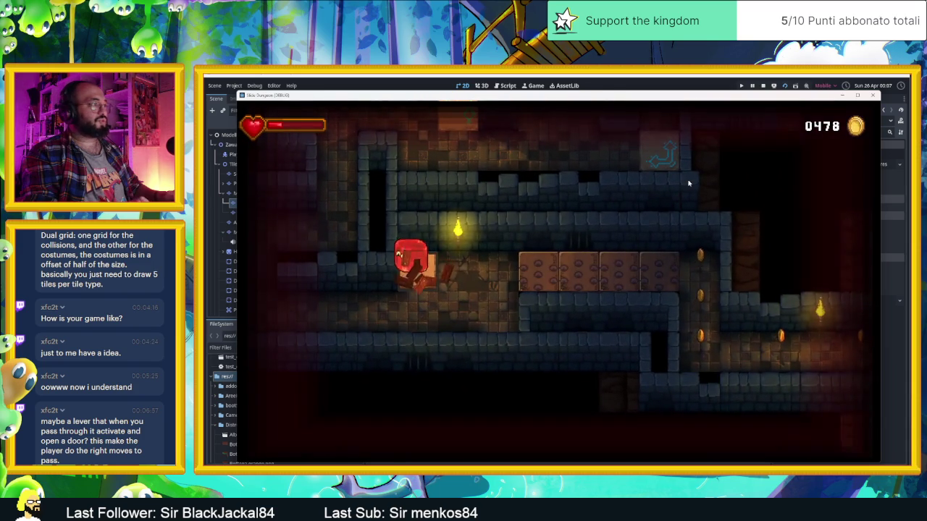
Keep sliding through further rooms until the coin counter reads 0530.
{"action": "key", "text": "Right"}
{"action": "key", "text": "Up"}
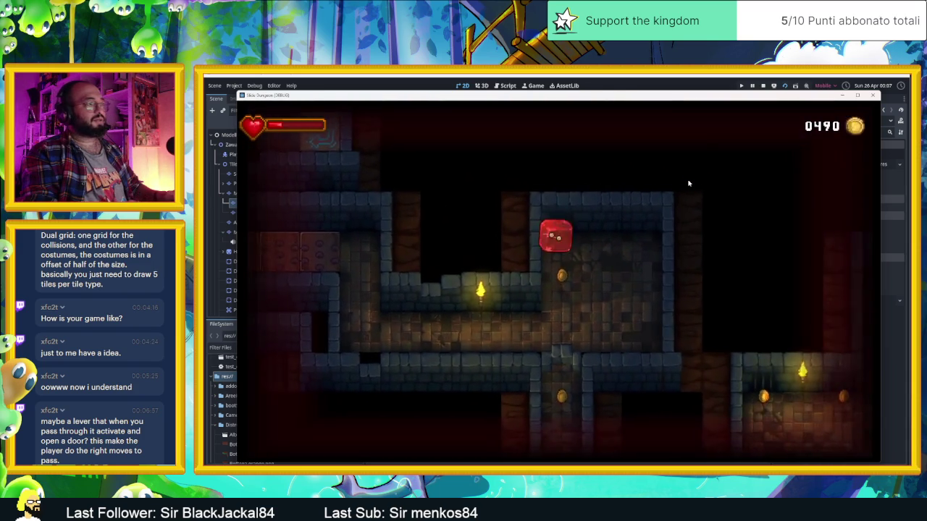
{"action": "key", "text": "Down"}
{"action": "key", "text": "Left"}
{"action": "key", "text": "Up"}
{"action": "key", "text": "Right"}
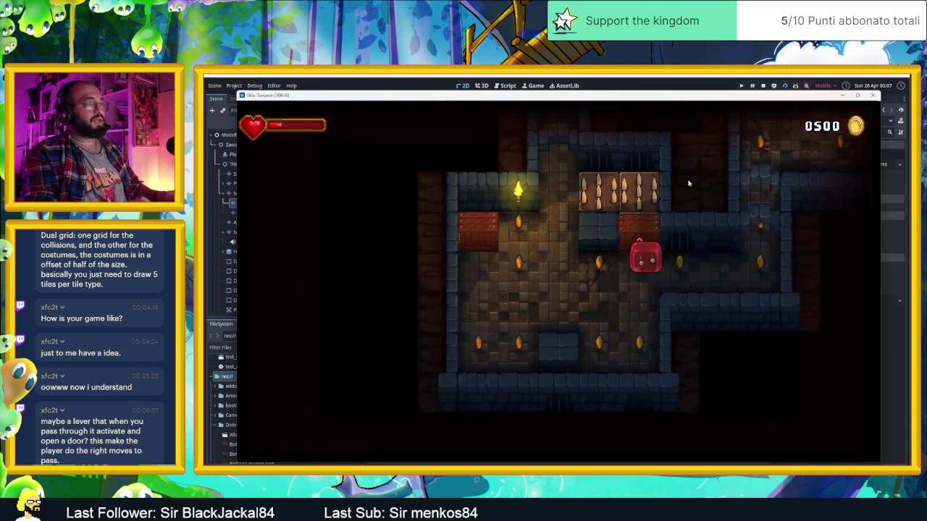
{"action": "key", "text": "Right"}
{"action": "key", "text": "Up"}
{"action": "key", "text": "Down"}
{"action": "key", "text": "Left"}
{"action": "key", "text": "Down"}
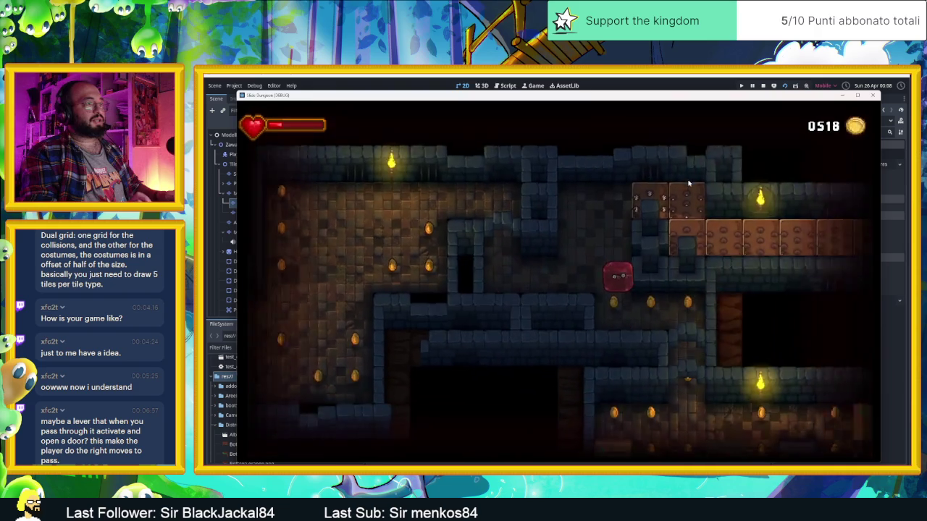
{"action": "key", "text": "Down"}
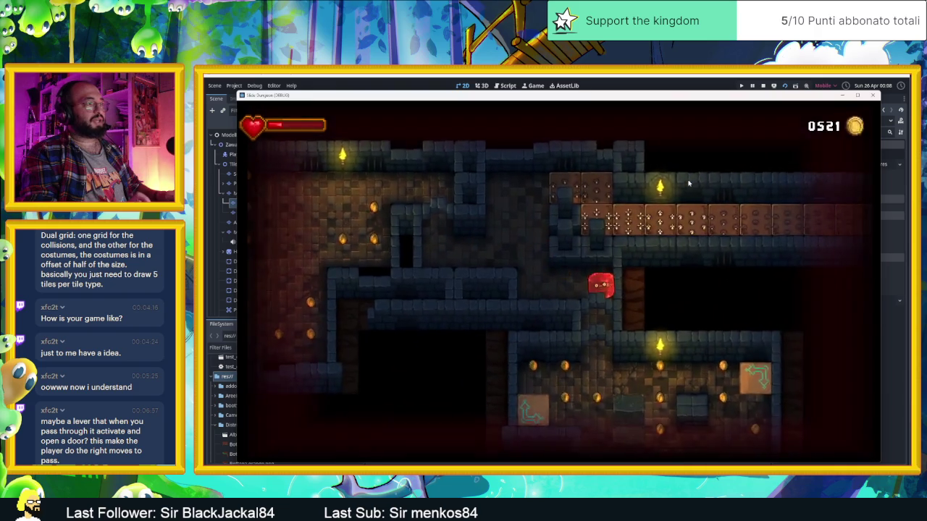
{"action": "key", "text": "Down"}
{"action": "key", "text": "Right"}
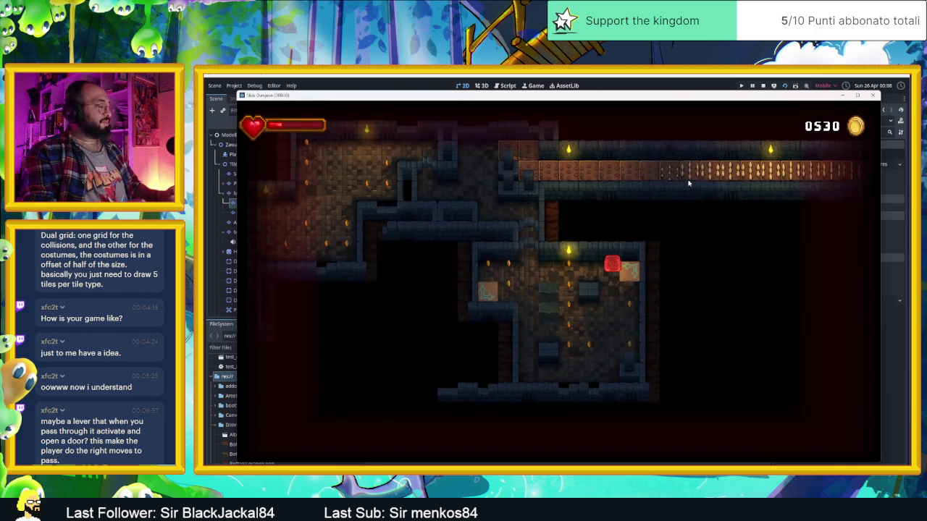
{"action": "key", "text": "i"}
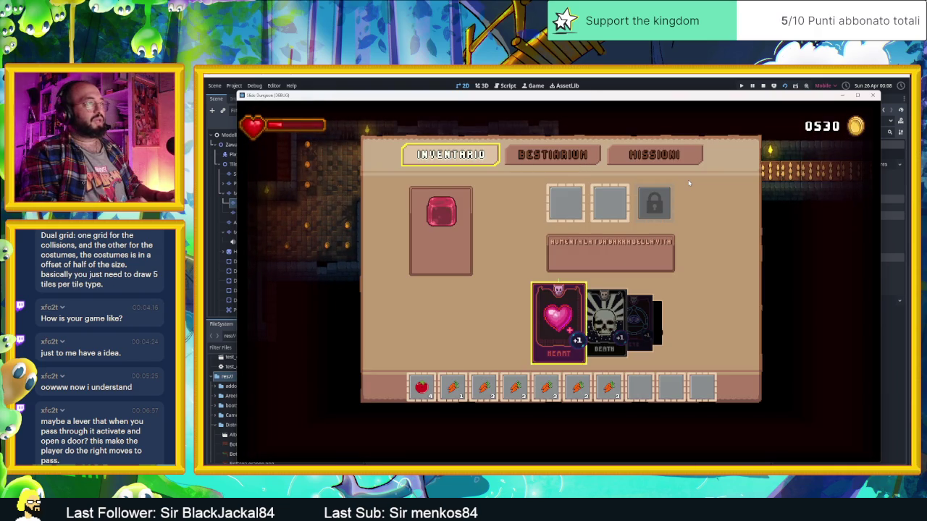
Equip the Eye and Goat cards, view the Bestiarium and Missioni pages, then close the menu.
{"action": "key", "text": "e"}
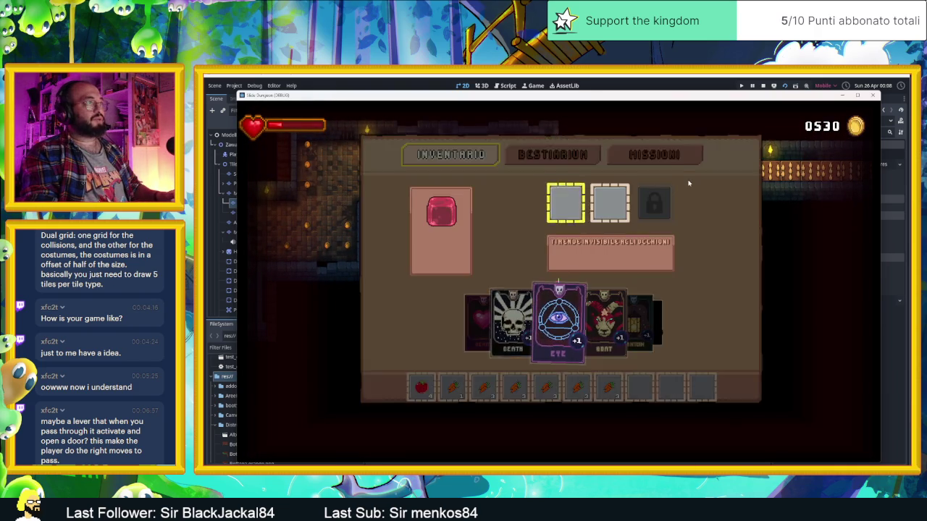
{"action": "key", "text": "e"}
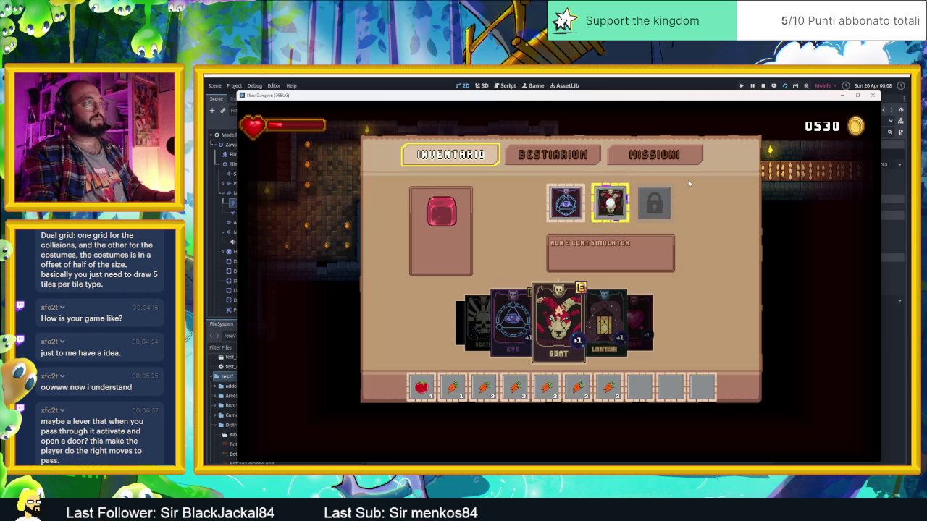
{"action": "key", "text": "Right"}
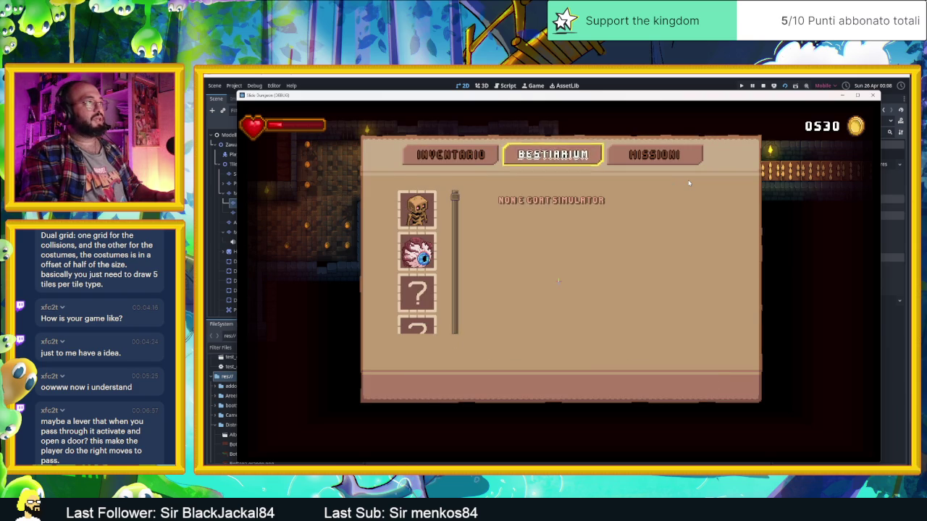
{"action": "key", "text": "Right"}
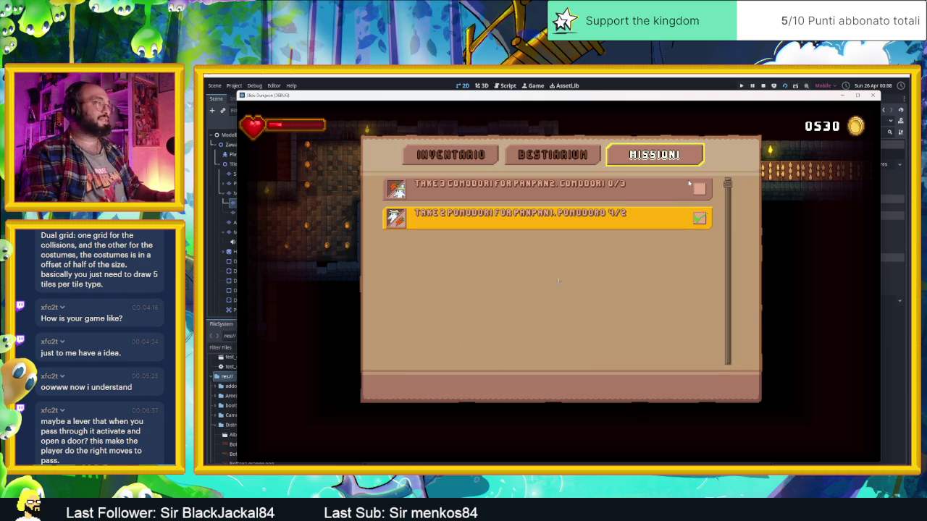
{"action": "key", "text": "Escape"}
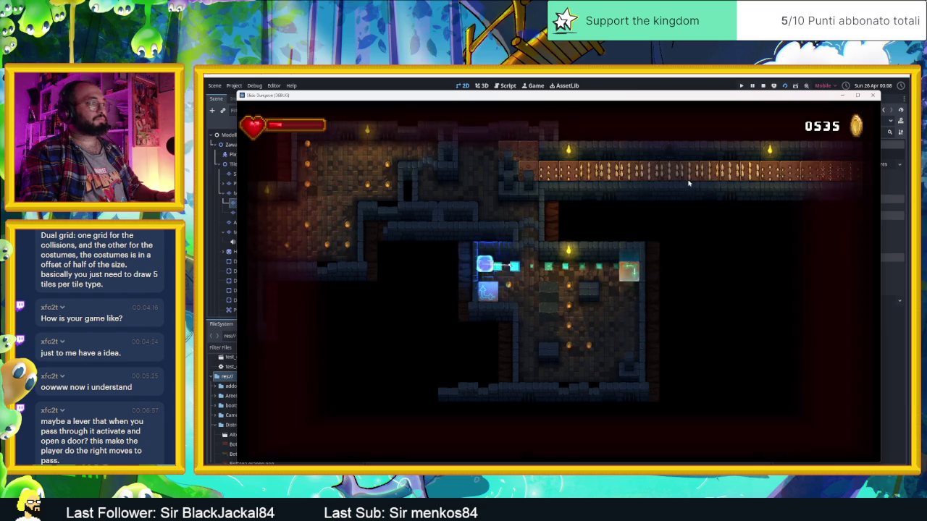
Slide the player through several dungeon corridors and rooms, collecting coins.
{"action": "key", "text": "Right"}
{"action": "key", "text": "Up"}
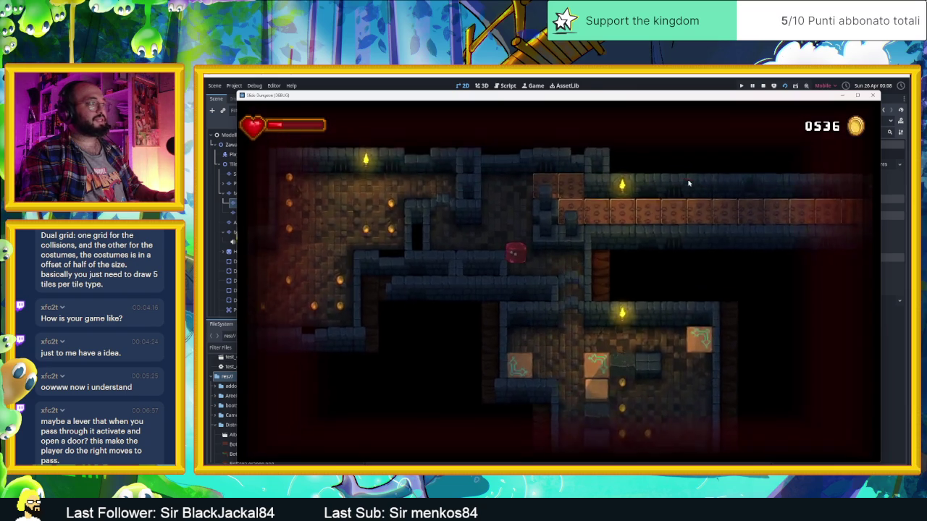
{"action": "key", "text": "Down"}
{"action": "key", "text": "Right"}
{"action": "key", "text": "Down"}
{"action": "key", "text": "Right"}
{"action": "key", "text": "Up"}
{"action": "key", "text": "Down"}
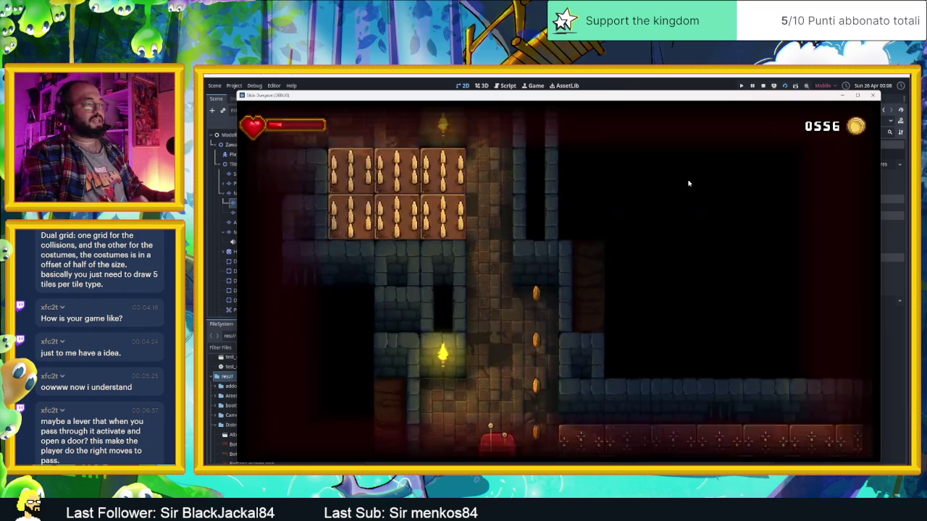
{"action": "key", "text": "Right"}
{"action": "key", "text": "Up"}
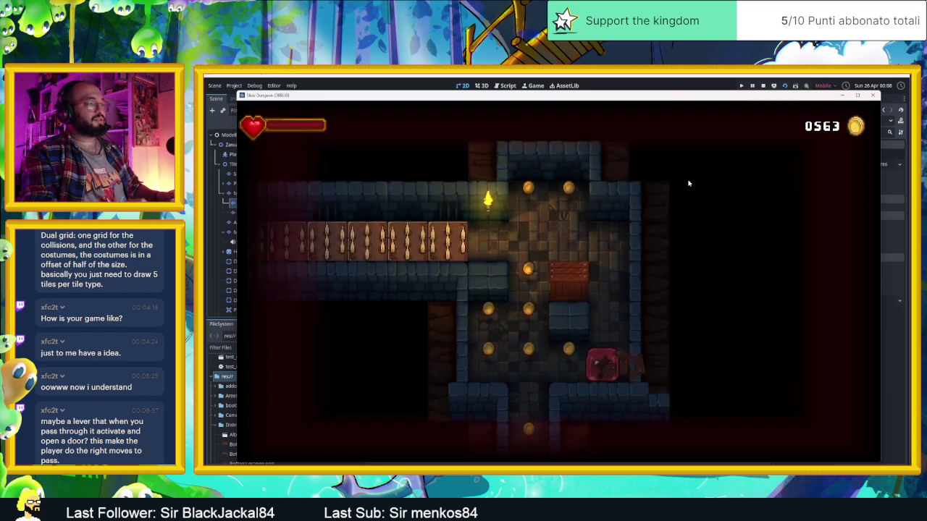
{"action": "key", "text": "Left"}
{"action": "key", "text": "Up"}
{"action": "key", "text": "Down"}
{"action": "key", "text": "Right"}
{"action": "key", "text": "Up"}
{"action": "key", "text": "Right"}
{"action": "key", "text": "Left"}
{"action": "key", "text": "Down"}
{"action": "key", "text": "Right"}
Move up the shaft into the coin rooms, then onto the arrow teleport tile into the grassy area.
{"action": "key", "text": "Up"}
{"action": "key", "text": "Right"}
{"action": "key", "text": "Up"}
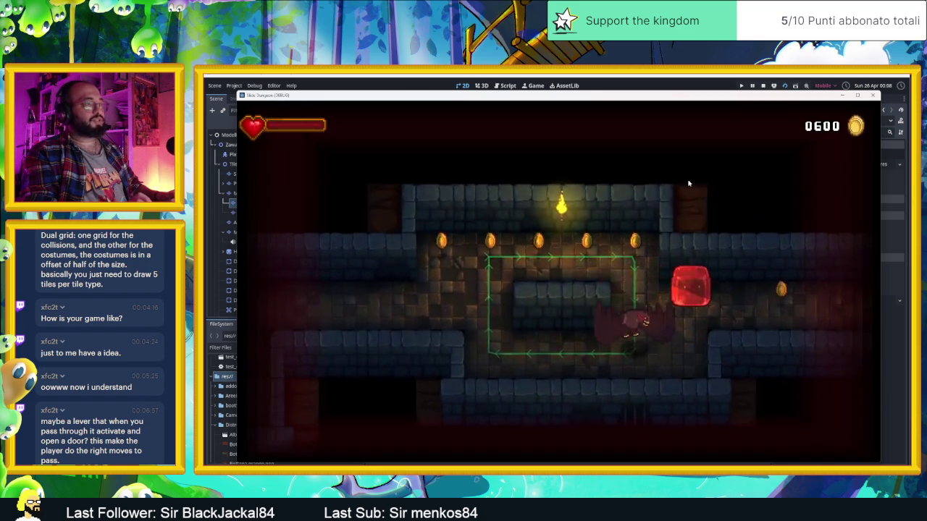
{"action": "key", "text": "Down"}
{"action": "key", "text": "Left"}
{"action": "key", "text": "Right"}
{"action": "key", "text": "Up"}
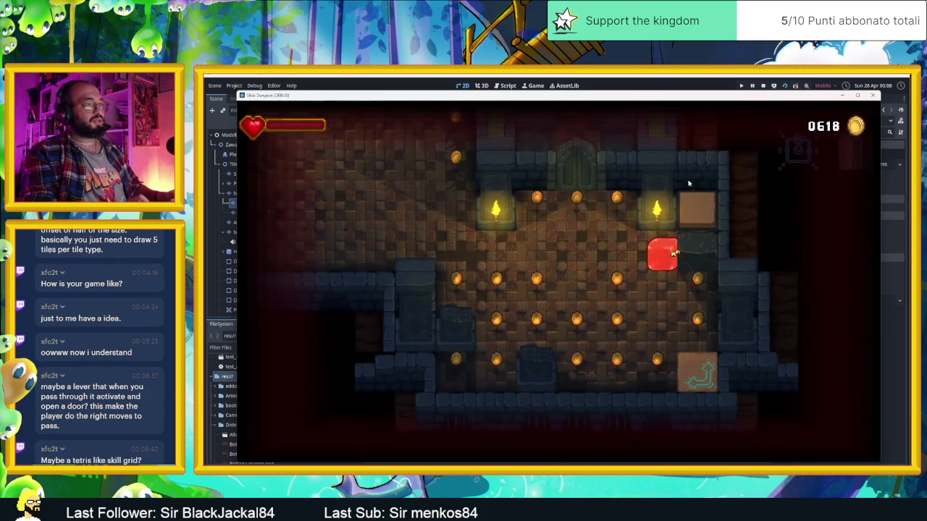
{"action": "key", "text": "Down"}
{"action": "key", "text": "Right"}
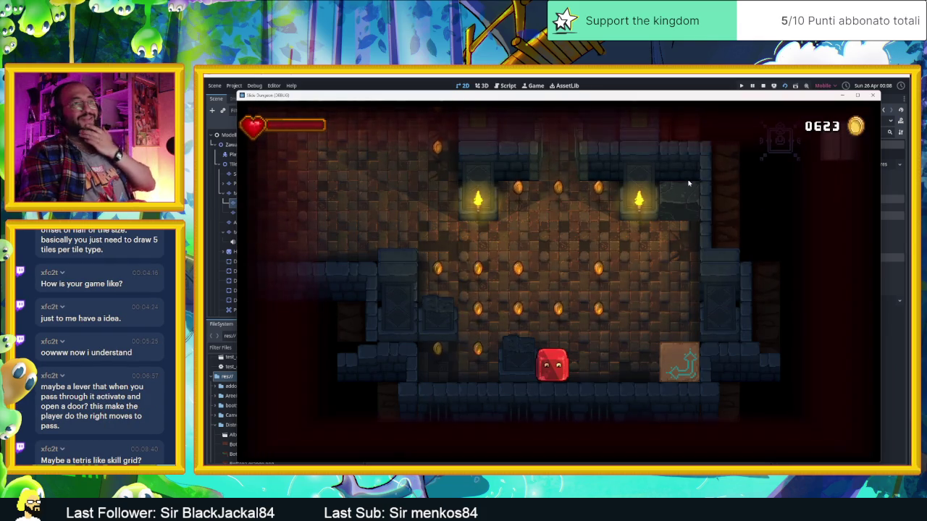
{"action": "key", "text": "Right"}
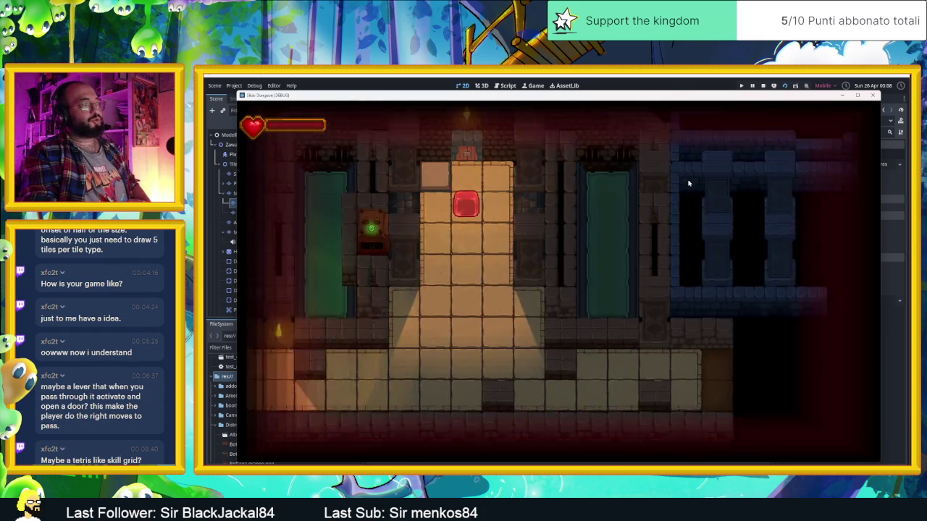
{"action": "key", "text": "Down"}
{"action": "key", "text": "Down"}
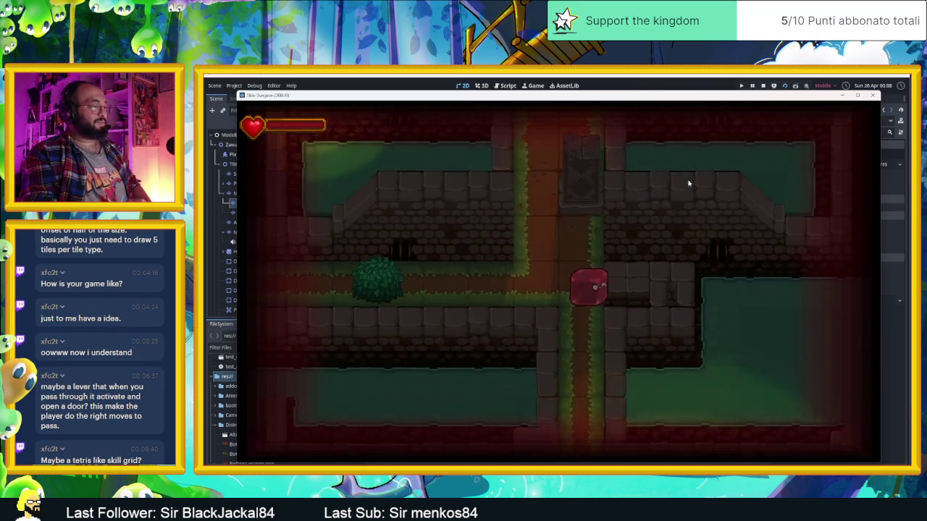
Visit the Herbal Cure shop room, the statue plaza and the room below, then stop the game.
{"action": "key", "text": "Down"}
{"action": "key", "text": "Right"}
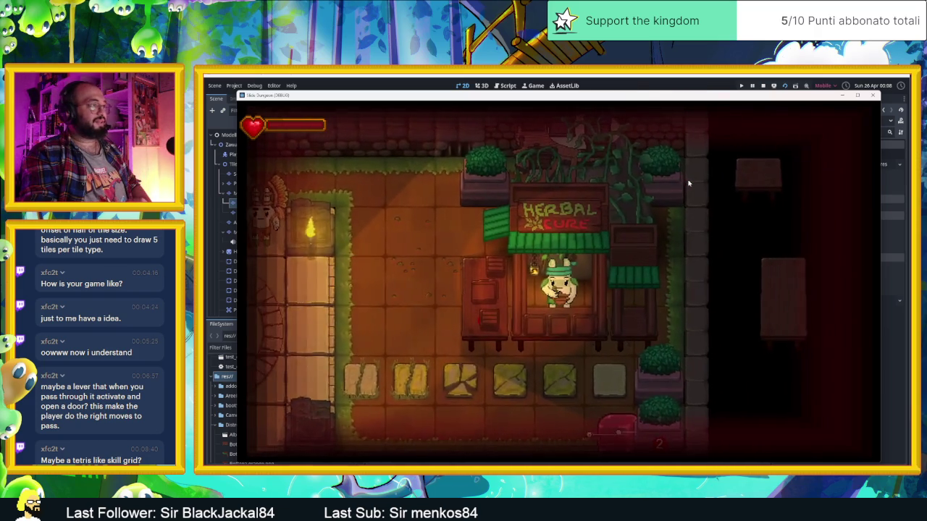
{"action": "key", "text": "Up"}
{"action": "key", "text": "Left"}
{"action": "key", "text": "Left"}
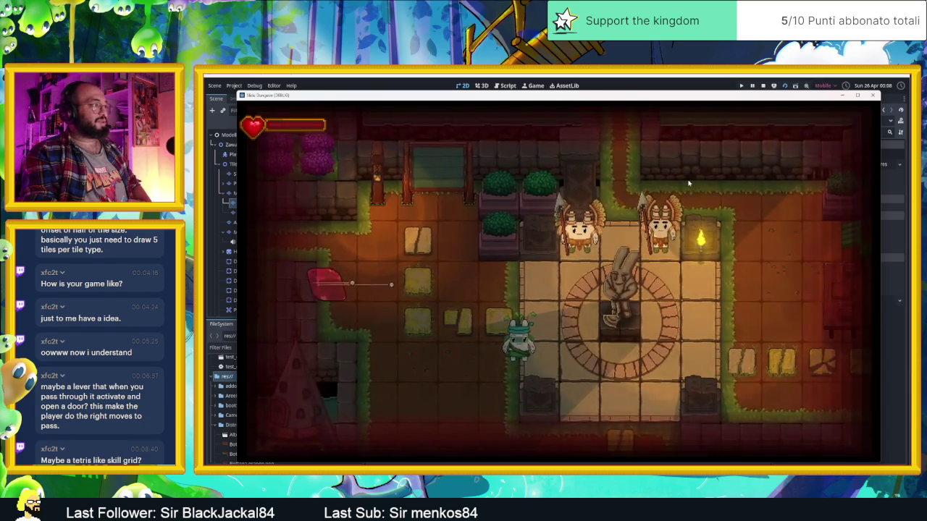
{"action": "key", "text": "Down"}
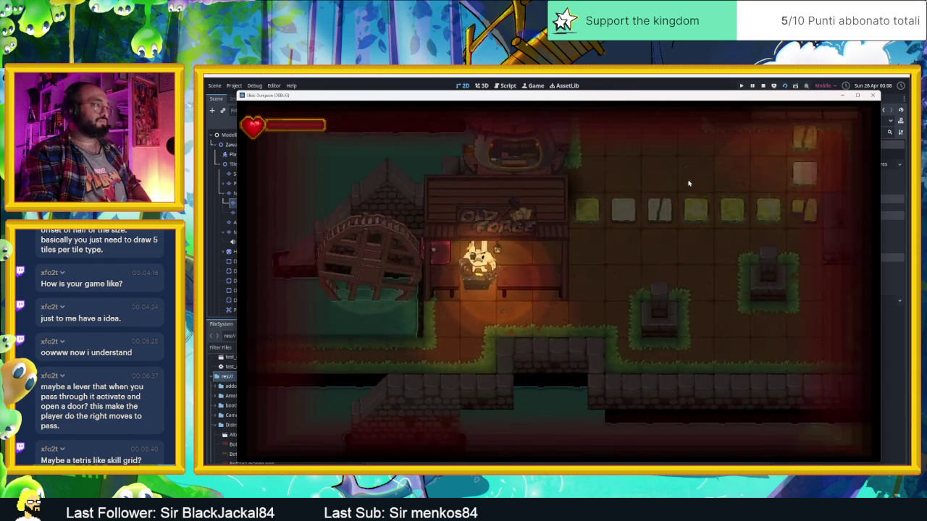
{"action": "key", "text": "Down"}
{"action": "key", "text": "Up"}
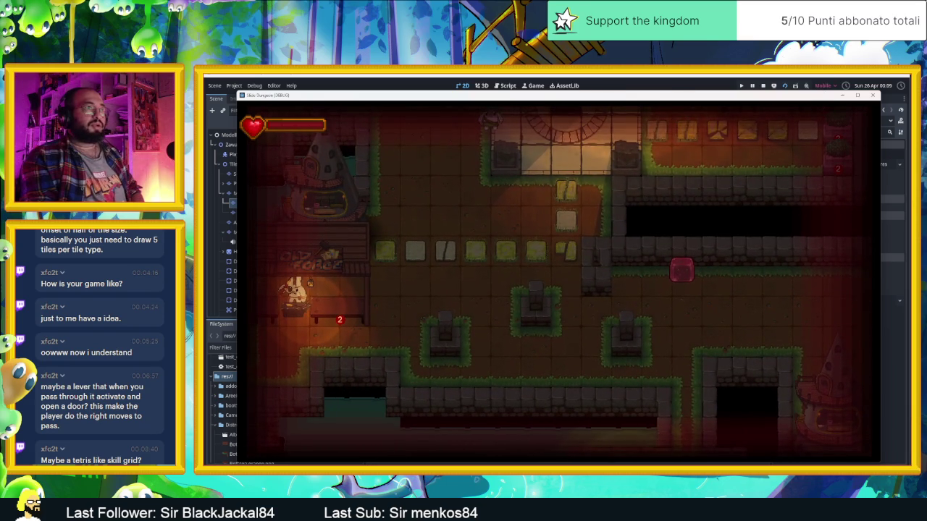
{"action": "left_click", "coordinate": [873, 95]}
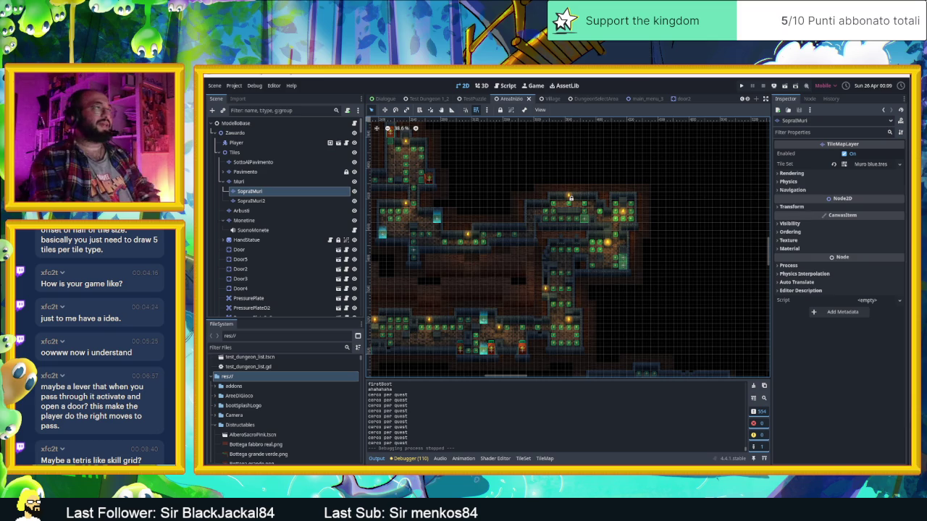
Switch to the Village scene and save it with Ctrl+S, relaunching the game.
{"action": "left_click", "coordinate": [550, 99]}
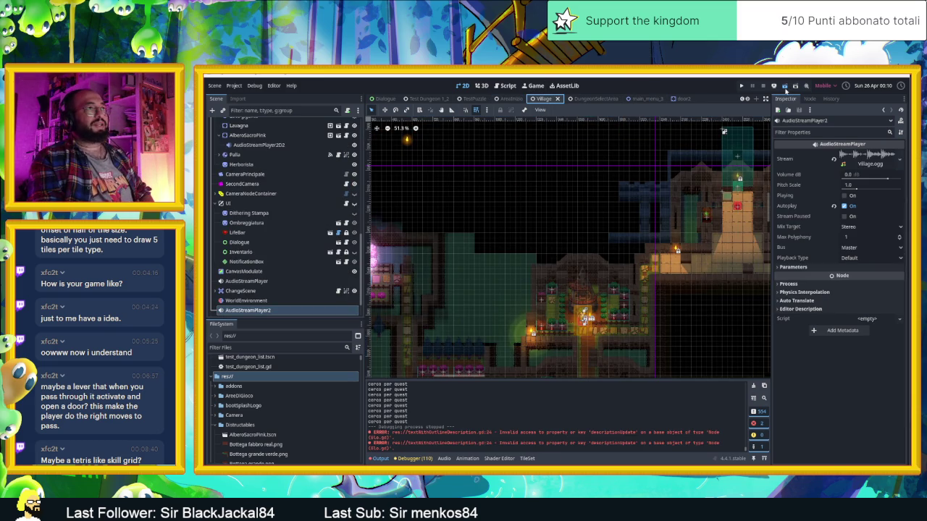
{"action": "key", "text": "ctrl+s"}
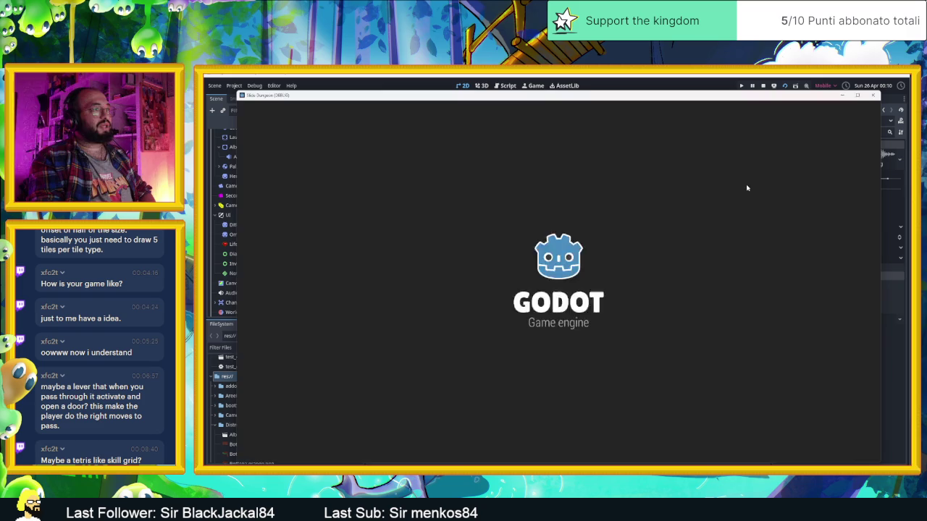
Walk the red slime through the dungeon corridors and up into the torch-lit hall.
{"action": "key", "text": "Right"}
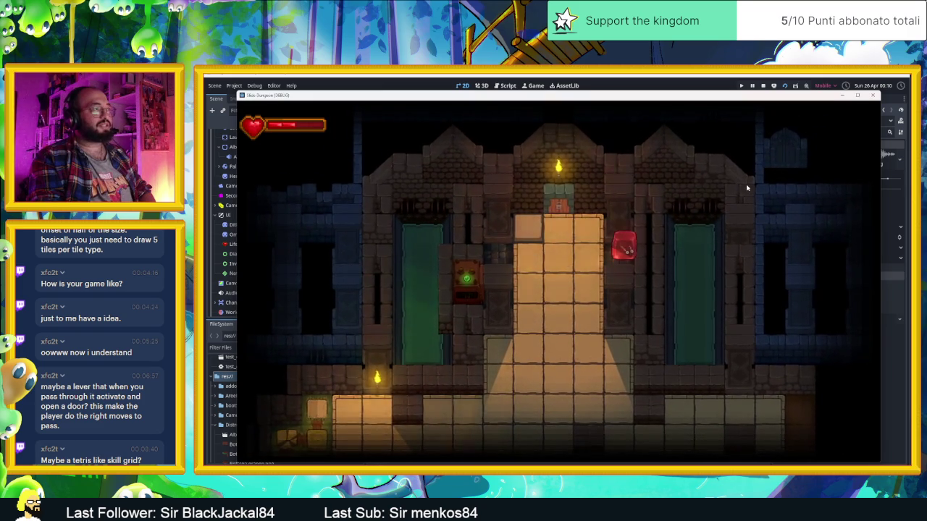
{"action": "key", "text": "Left"}
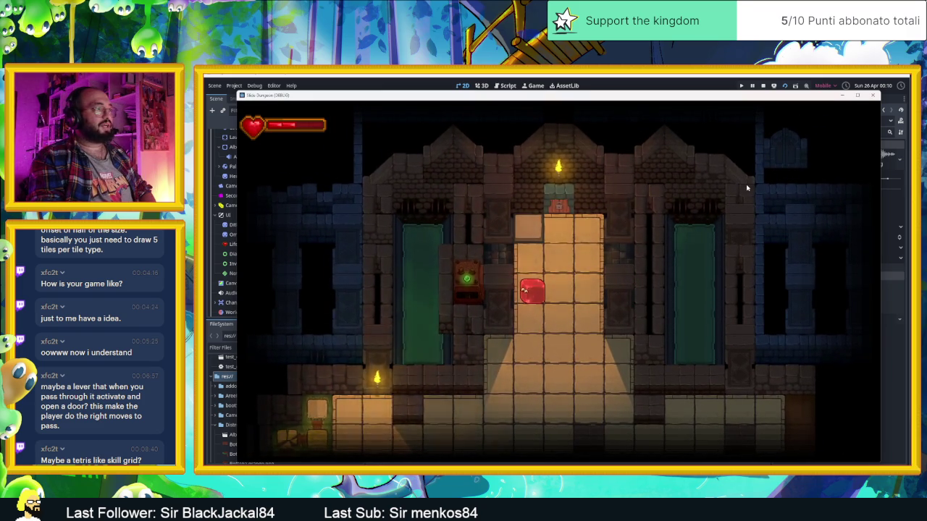
{"action": "key", "text": "Up"}
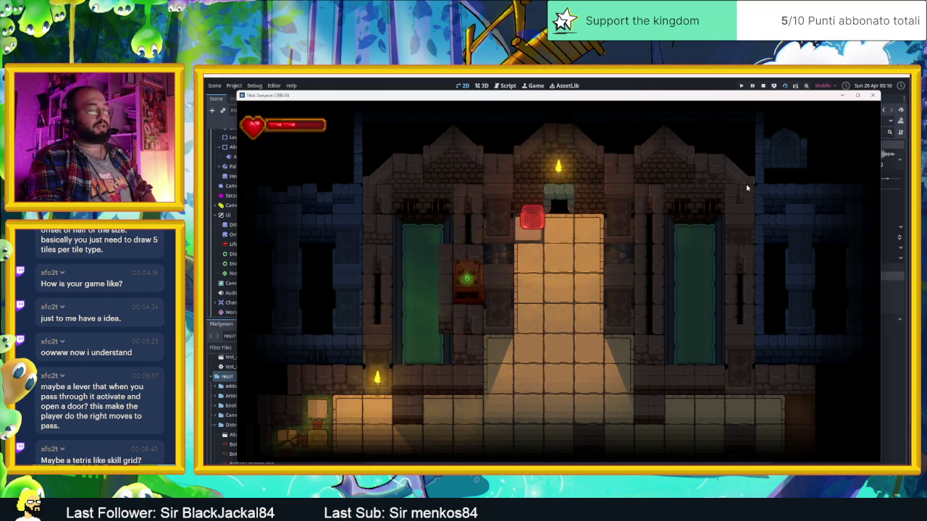
{"action": "key", "text": "Down"}
{"action": "key", "text": "Right"}
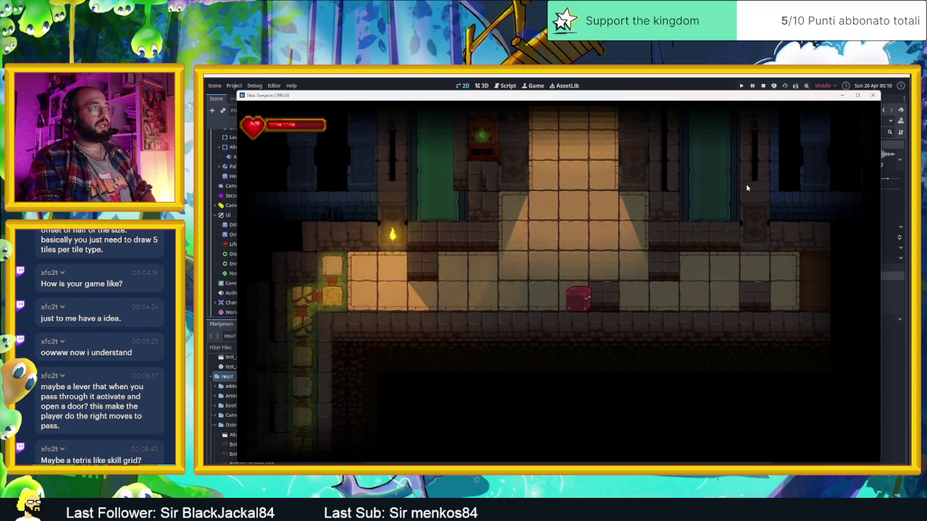
{"action": "key", "text": "Down"}
{"action": "key", "text": "Down"}
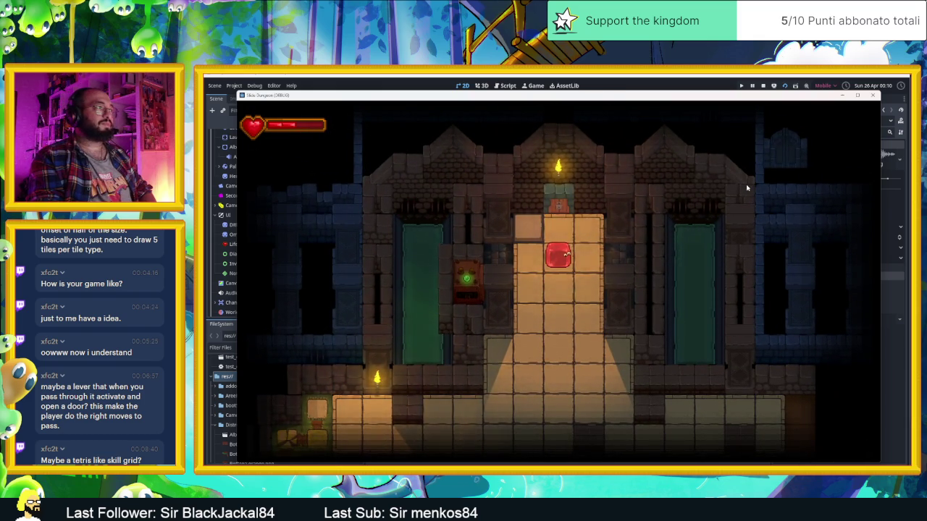
{"action": "key", "text": "Down"}
{"action": "key", "text": "Left"}
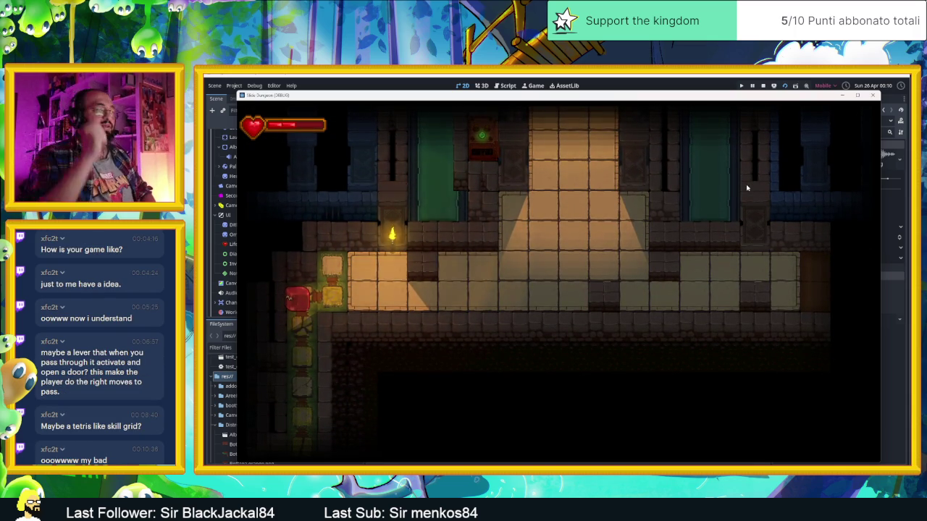
{"action": "key", "text": "Right"}
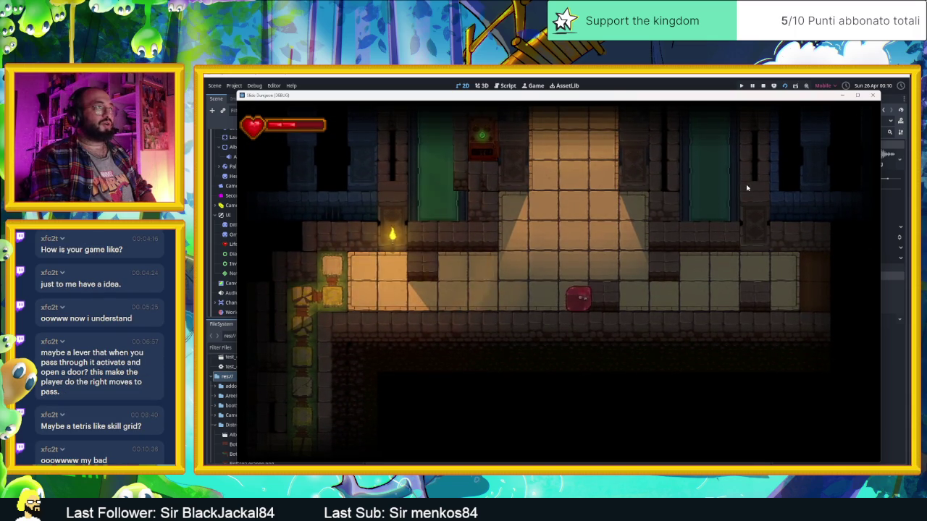
{"action": "key", "text": "Up"}
{"action": "key", "text": "Right"}
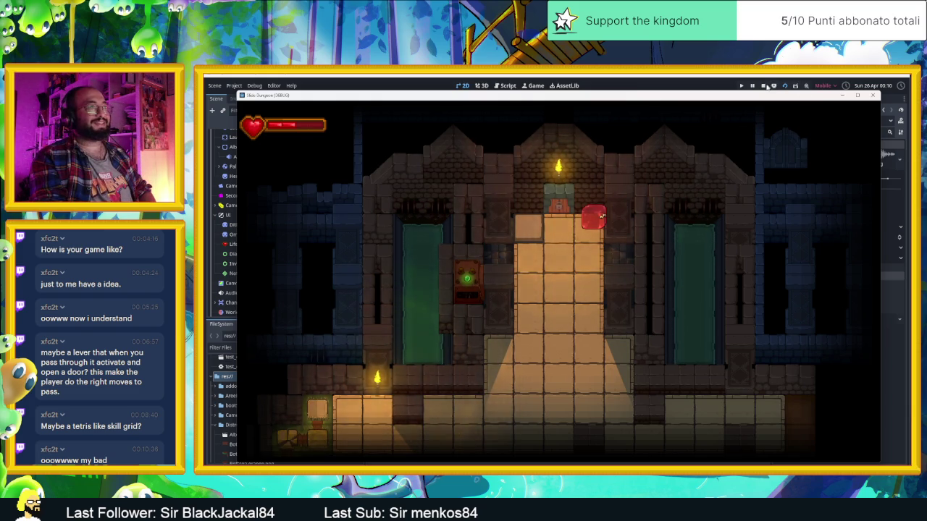
Stop the running game and zoom around the Village scene map in the editor.
{"action": "left_click", "coordinate": [764, 85]}
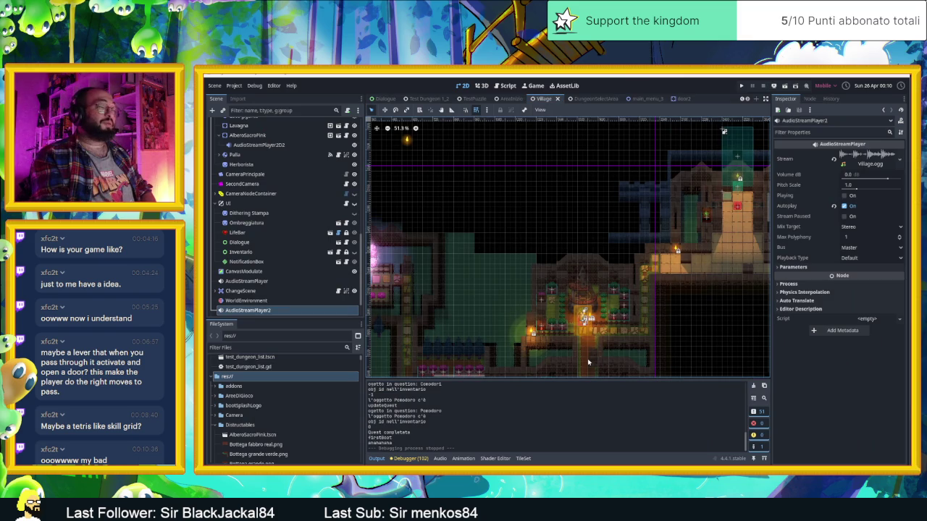
{"action": "scroll", "coordinate": [735, 159], "scroll_direction": "up", "scroll_amount": 5}
{"action": "scroll", "coordinate": [734, 240], "scroll_direction": "up", "scroll_amount": 5}
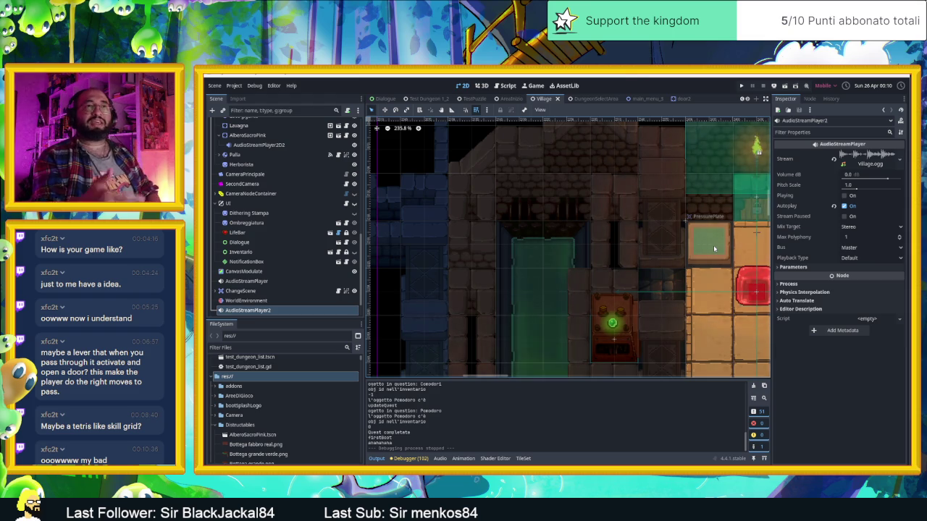
{"action": "scroll", "coordinate": [714, 249], "scroll_direction": "down", "scroll_amount": 3}
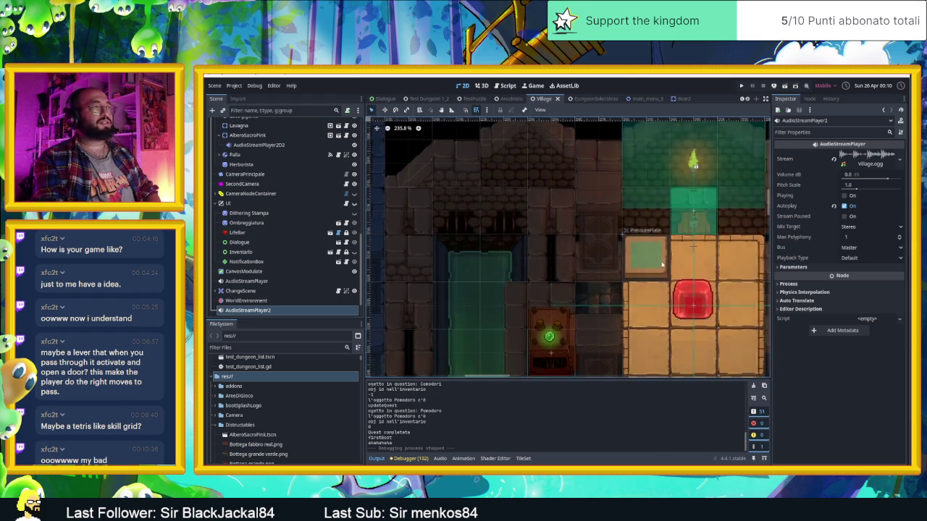
{"action": "scroll", "coordinate": [659, 273], "scroll_direction": "down", "scroll_amount": 2}
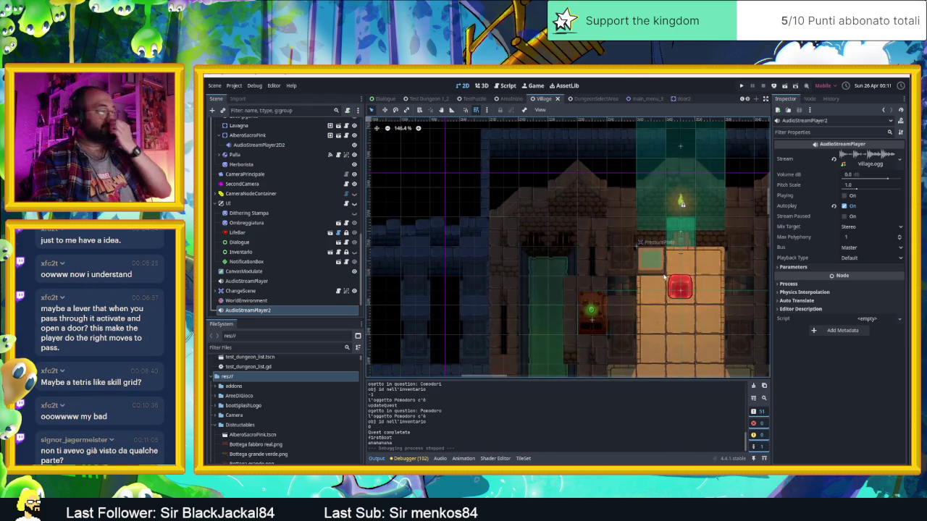
{"action": "scroll", "coordinate": [665, 278], "scroll_direction": "down", "scroll_amount": 1}
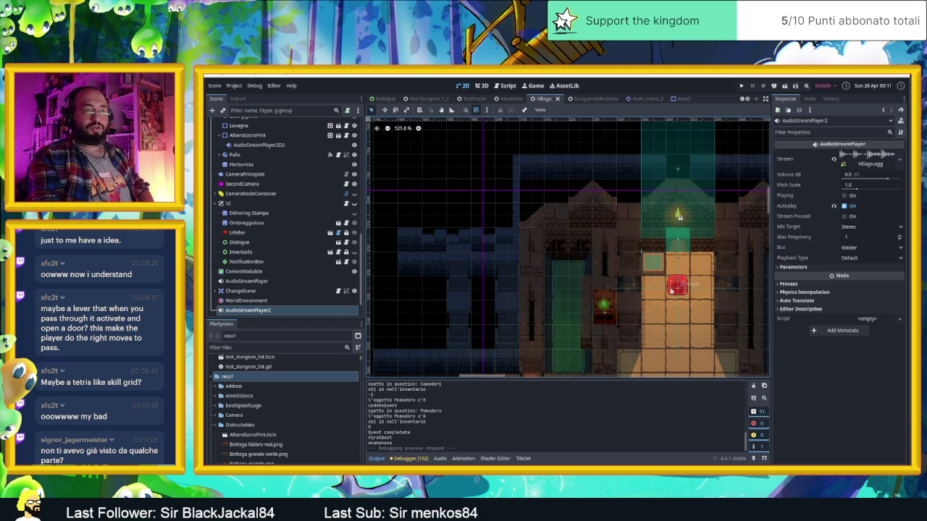
{"action": "scroll", "coordinate": [672, 288], "scroll_direction": "down", "scroll_amount": 2}
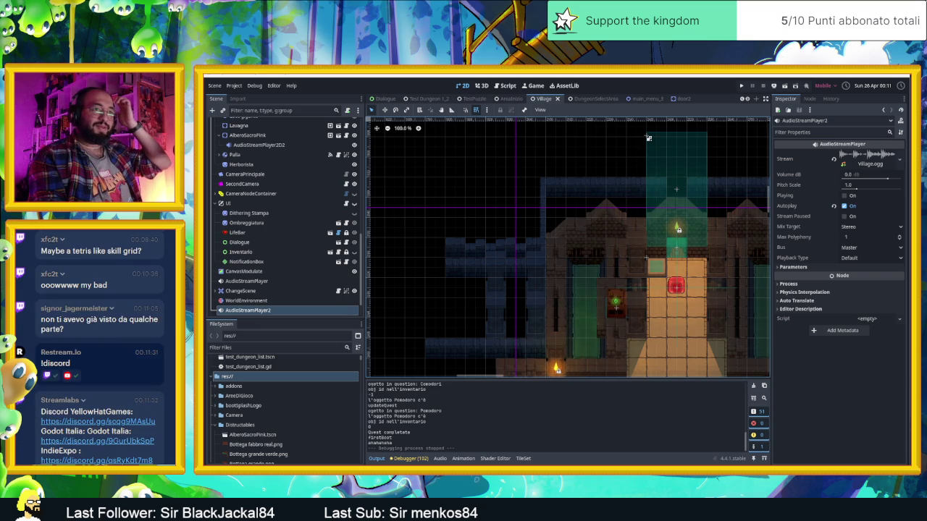
{"action": "scroll", "coordinate": [686, 354], "scroll_direction": "down", "scroll_amount": 2}
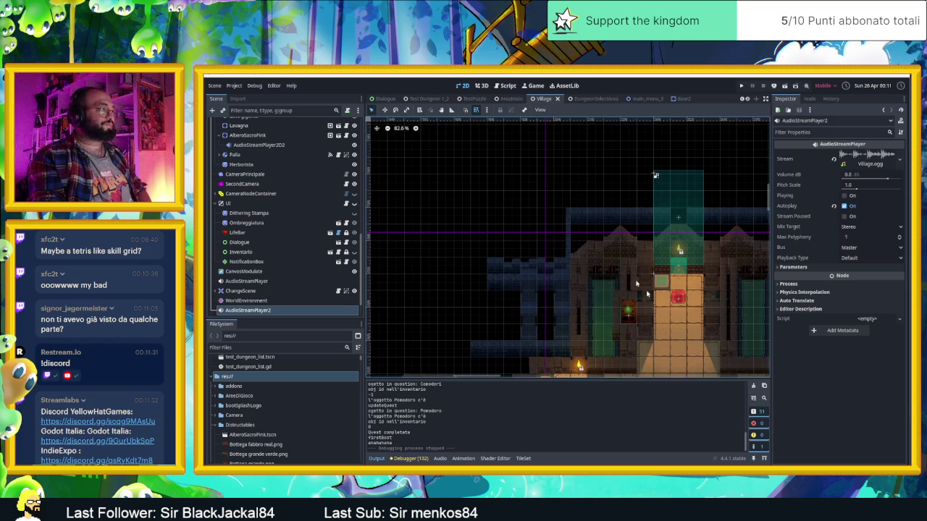
Back in AreaInizio, pick a single wall tile from the atlas and right-click to erase SopraMuri wall tiles.
{"action": "left_click", "coordinate": [511, 99]}
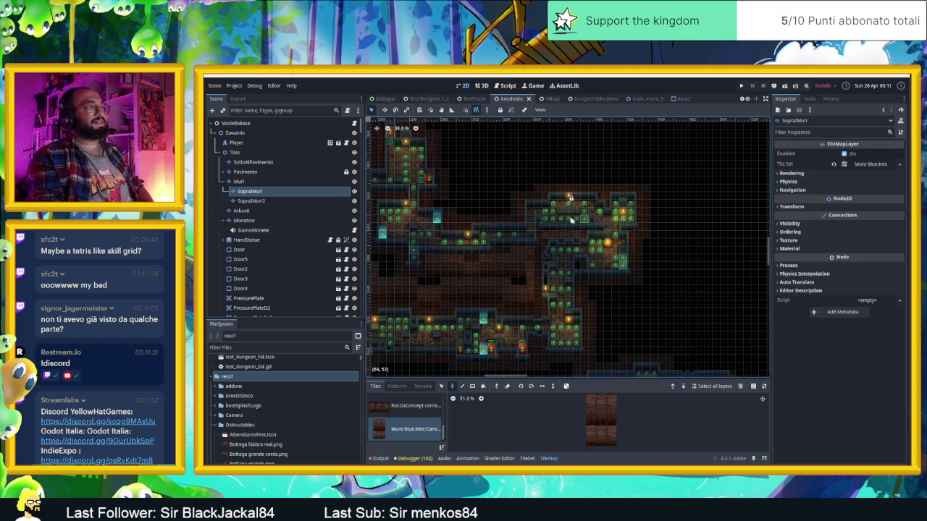
{"action": "mouse_move", "coordinate": [596, 268]}
{"action": "left_mouse_down"}
{"action": "mouse_move", "coordinate": [571, 257]}
{"action": "mouse_move", "coordinate": [674, 327]}
{"action": "left_mouse_up"}
{"action": "scroll", "coordinate": [674, 327], "scroll_direction": "up", "scroll_amount": 6}
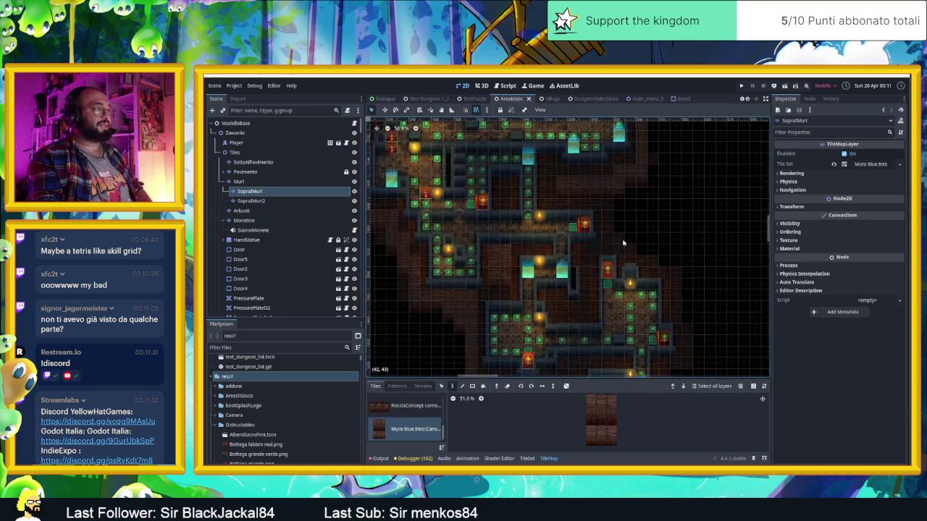
{"action": "left_click", "coordinate": [591, 439]}
{"action": "key", "text": "alt+Tab"}
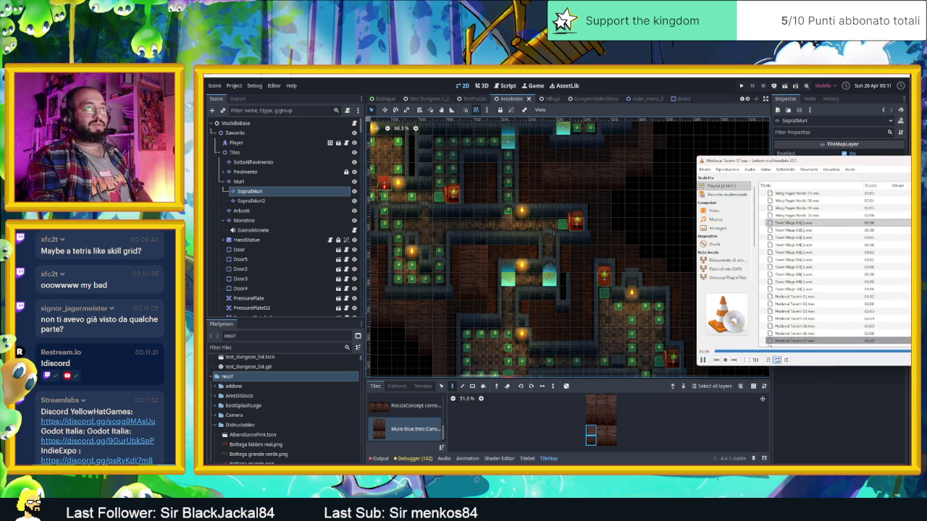
{"action": "key", "text": "alt+Tab"}
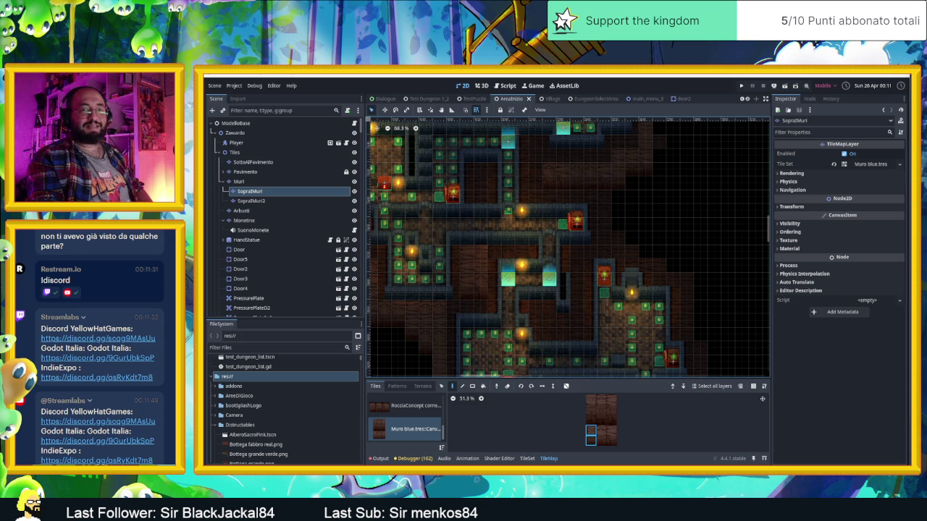
{"action": "right_click", "coordinate": [603, 193]}
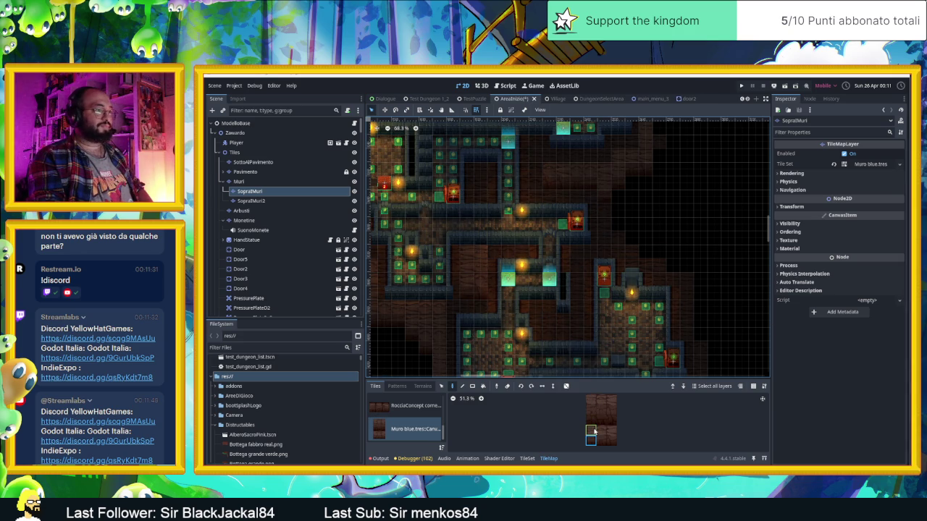
Select a row of three wall tiles with random placement on, then pan toward the map's unfinished right edge.
{"action": "left_click_drag", "start_coordinate": [591, 430], "coordinate": [612, 430]}
{"action": "left_click", "coordinate": [566, 386]}
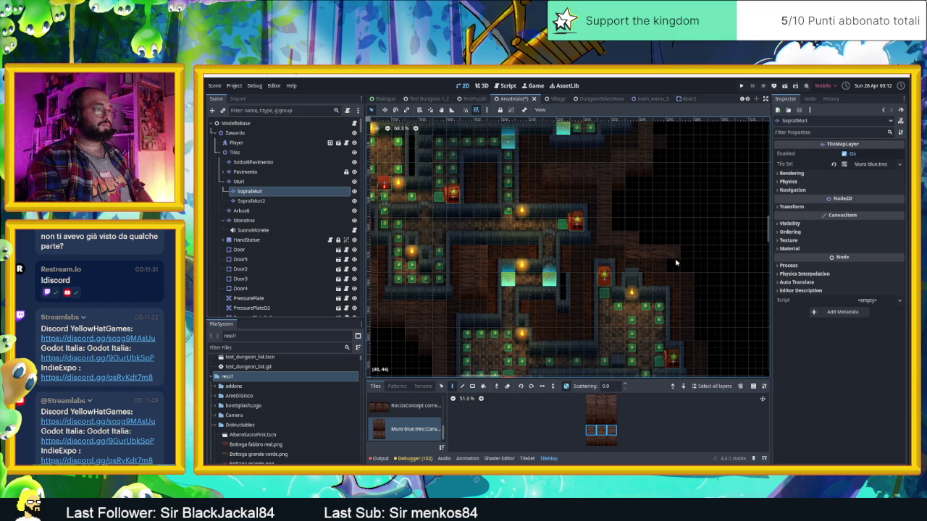
{"action": "left_click_drag", "start_coordinate": [689, 265], "coordinate": [653, 240]}
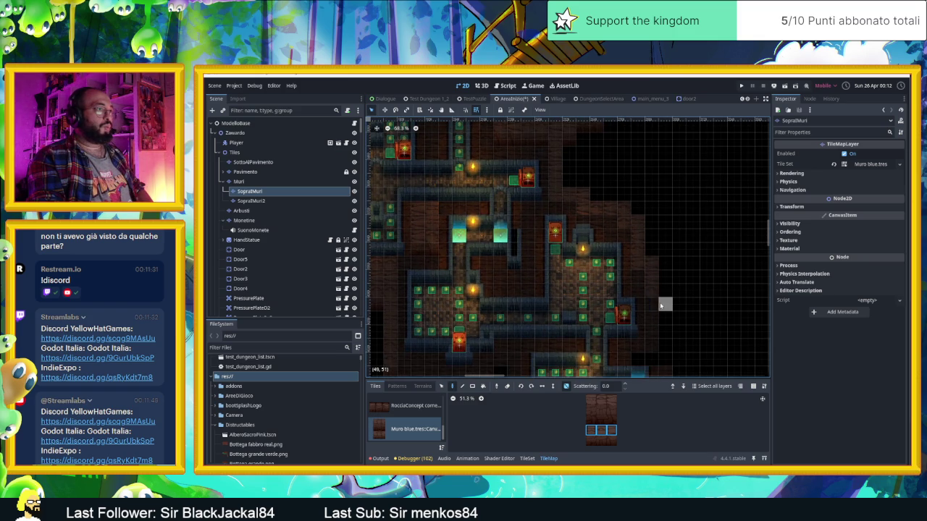
{"action": "mouse_move", "coordinate": [662, 318]}
{"action": "left_mouse_down"}
{"action": "mouse_move", "coordinate": [697, 309]}
{"action": "mouse_move", "coordinate": [714, 271]}
{"action": "left_mouse_up"}
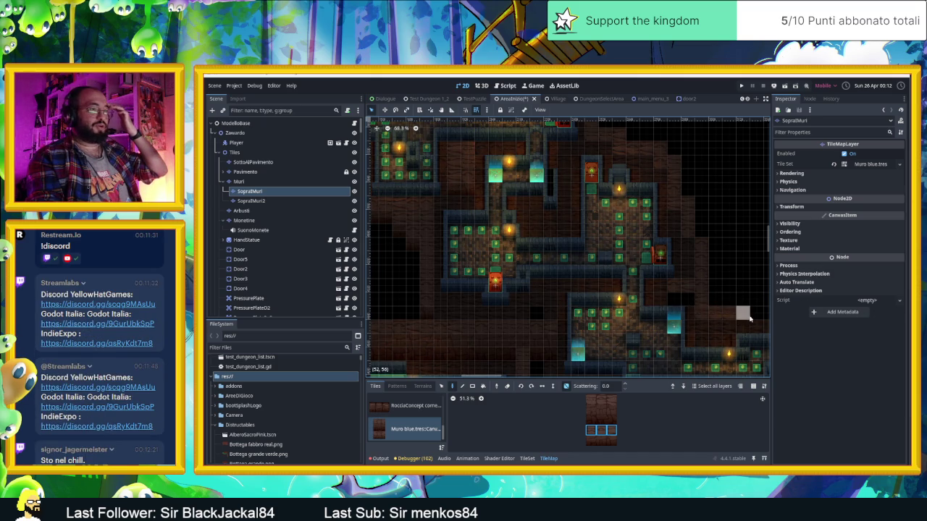
{"action": "left_click_drag", "start_coordinate": [743, 315], "coordinate": [613, 300]}
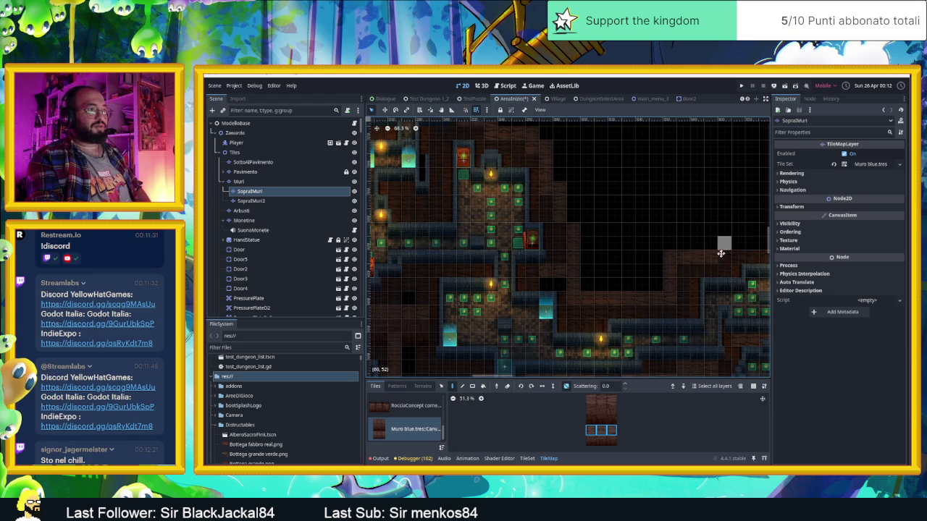
{"action": "left_click_drag", "start_coordinate": [725, 244], "coordinate": [662, 261]}
{"action": "scroll", "coordinate": [728, 256], "scroll_direction": "right", "scroll_amount": 3}
{"action": "scroll", "coordinate": [728, 256], "scroll_direction": "up", "scroll_amount": 1}
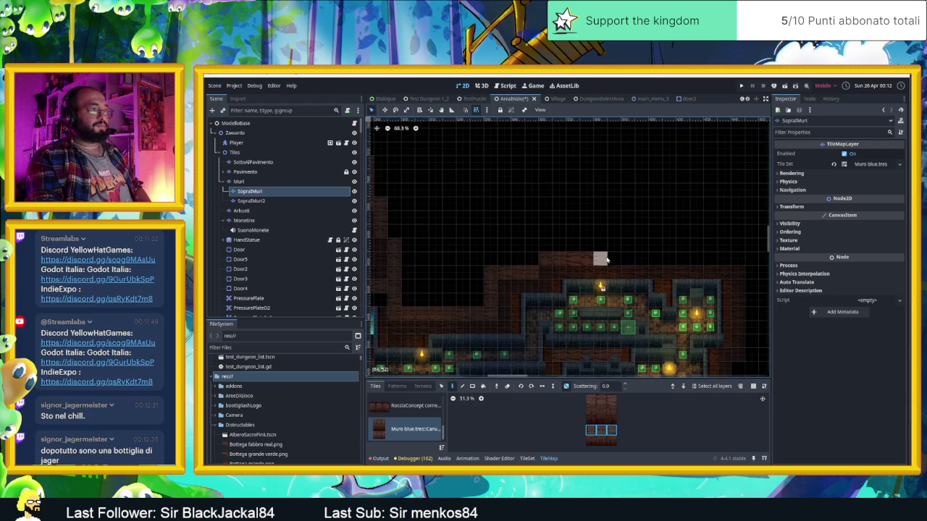